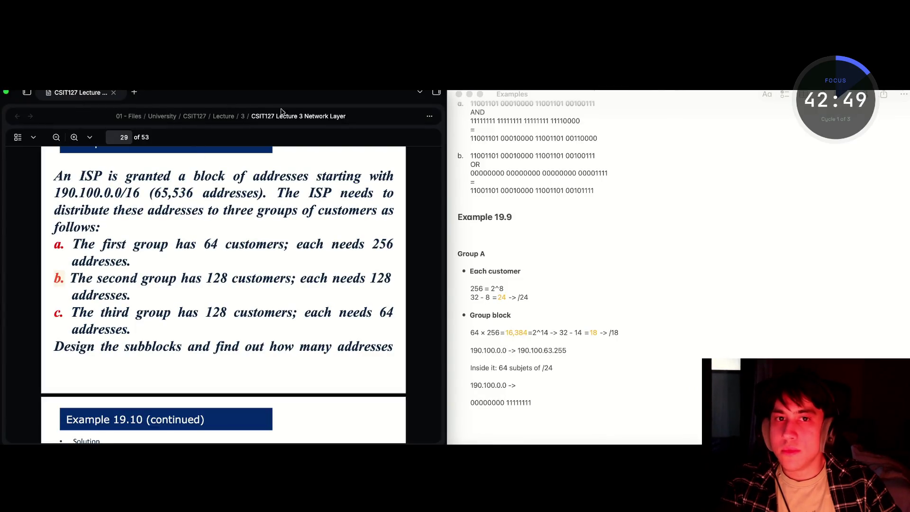
# Glance at the lecture PDF and return to the Examples note
pyautogui.click(497, 276)
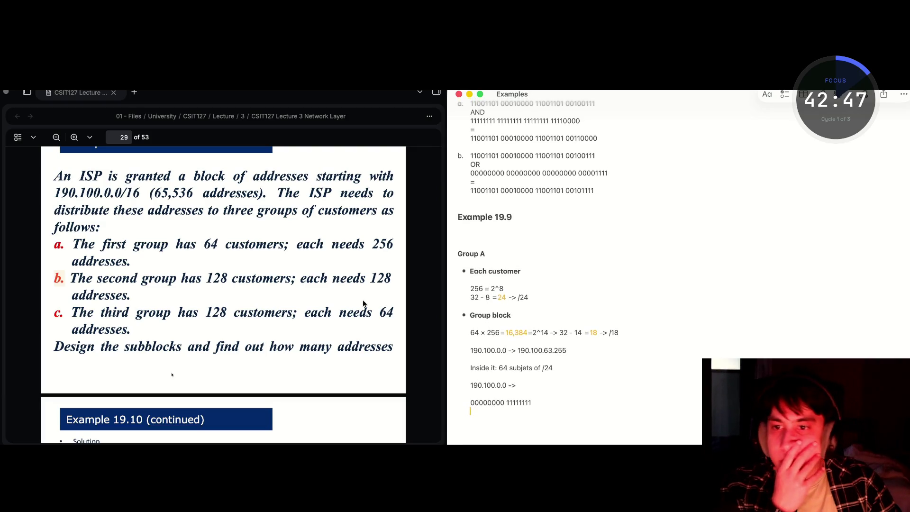
pyautogui.click(204, 247)
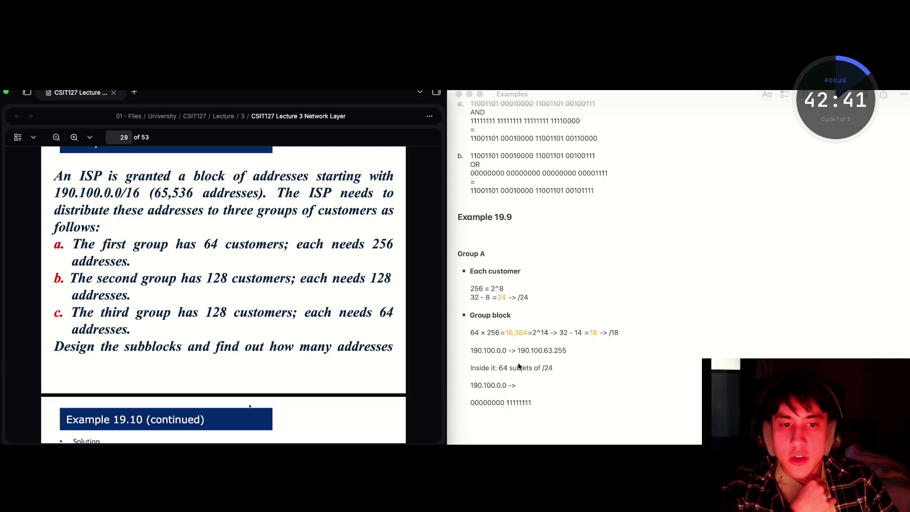
pyautogui.click(534, 349)
# Review the 190.100.0.0 -> 190.100.63.255 range line in Group A's working
pyautogui.moveTo(567, 350); pyautogui.dragTo(469, 349)
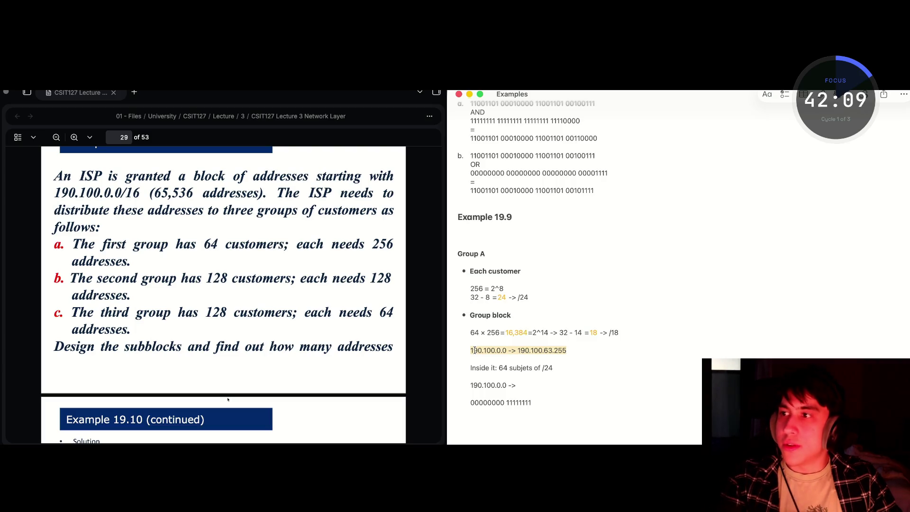
pyautogui.click(584, 348)
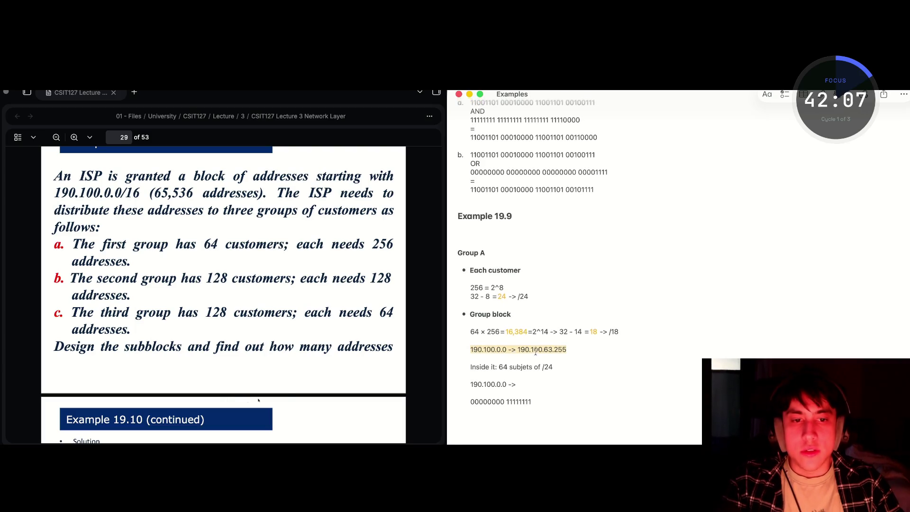
pyautogui.moveTo(583, 349); pyautogui.dragTo(471, 352)
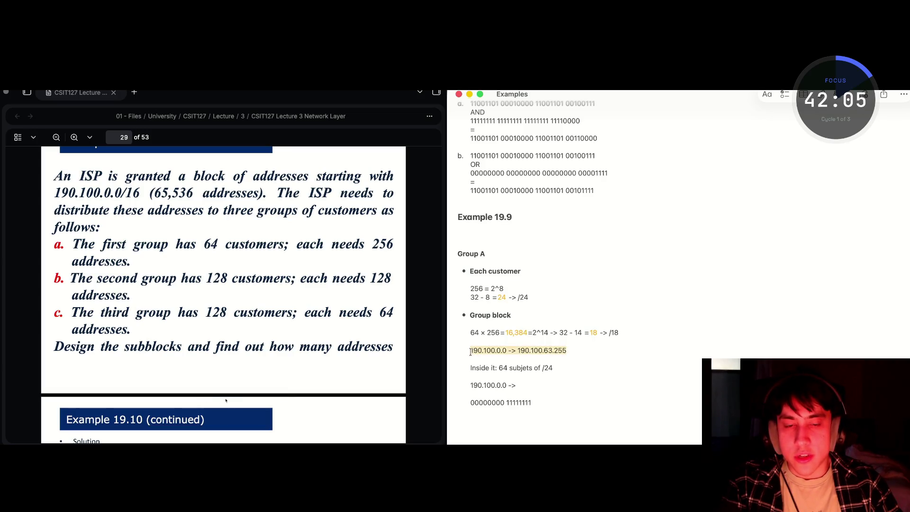
pyautogui.click(575, 351)
pyautogui.moveTo(575, 350)
pyautogui.mouseDown()
pyautogui.moveTo(468, 350)
pyautogui.moveTo(581, 351)
pyautogui.mouseUp()
pyautogui.click(575, 351)
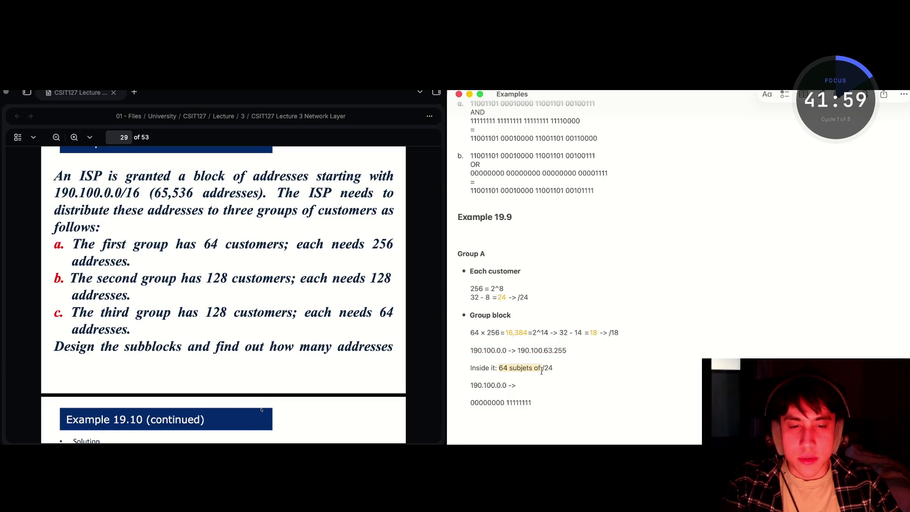
pyautogui.moveTo(519, 385); pyautogui.dragTo(467, 387)
pyautogui.click(497, 386)
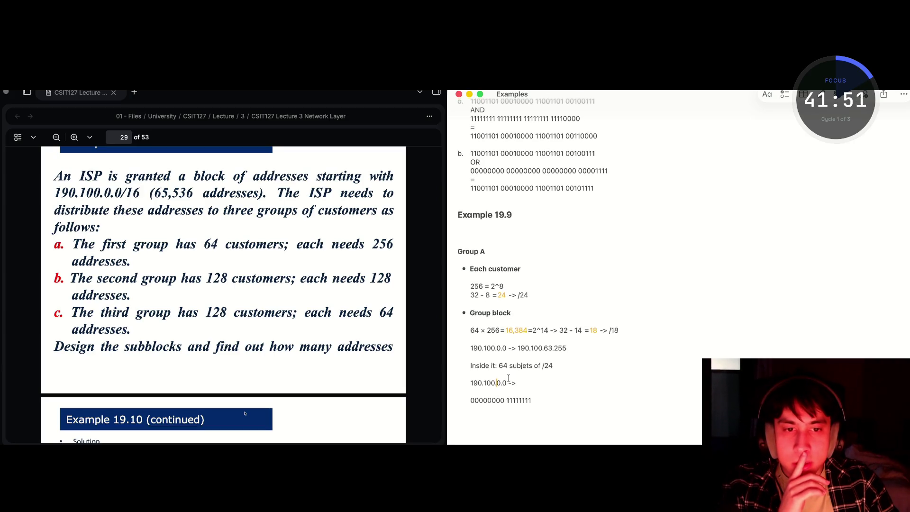
pyautogui.moveTo(566, 349); pyautogui.dragTo(467, 352)
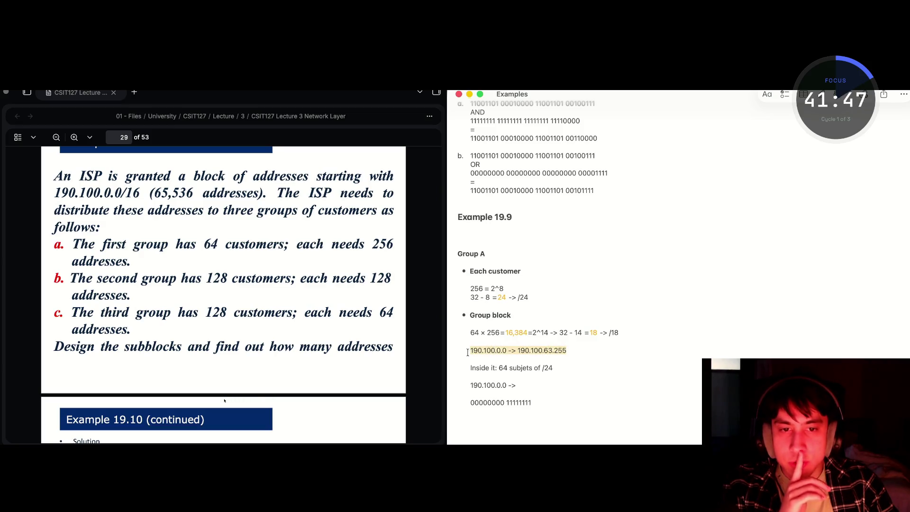
pyautogui.click(521, 314)
# Add a 'Group B' heading on a new line below the Group A working
pyautogui.click(516, 259)
pyautogui.hotkey('shift', 'Left')
pyautogui.hotkey('shift', 'Left')
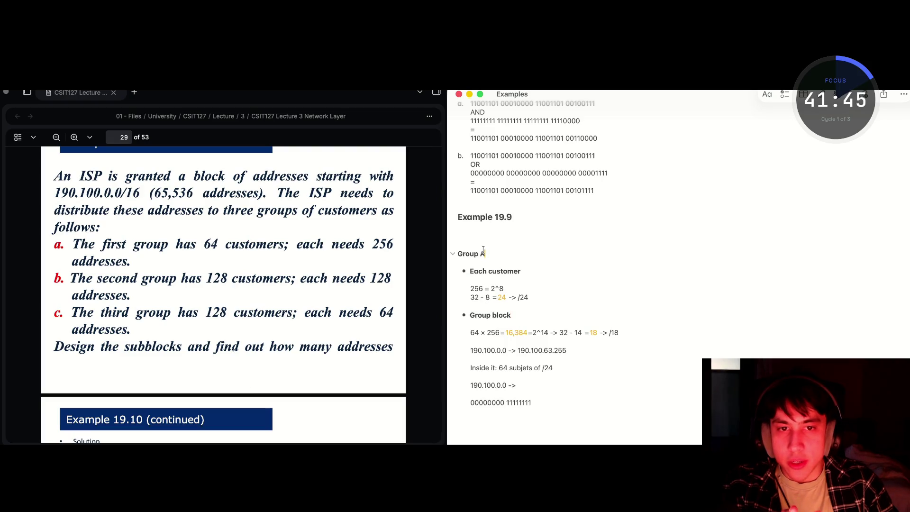
pyautogui.click(536, 403)
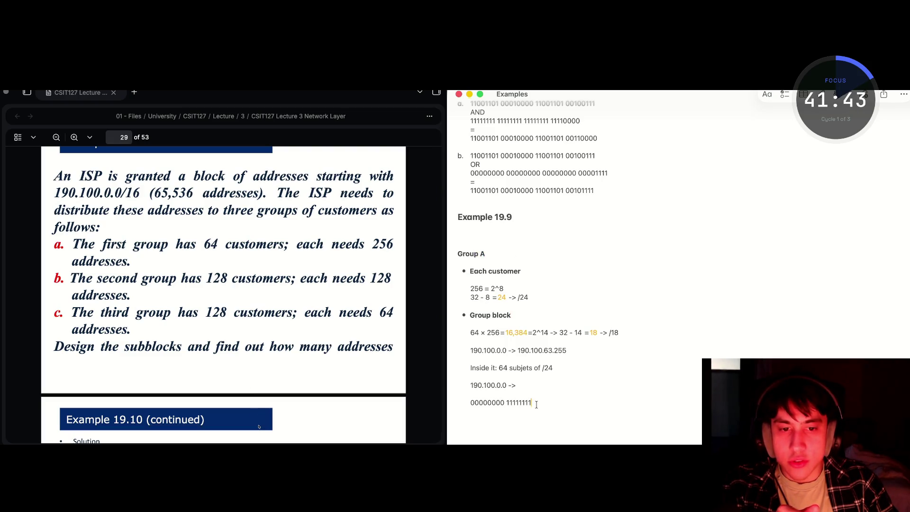
pyautogui.press('Return')
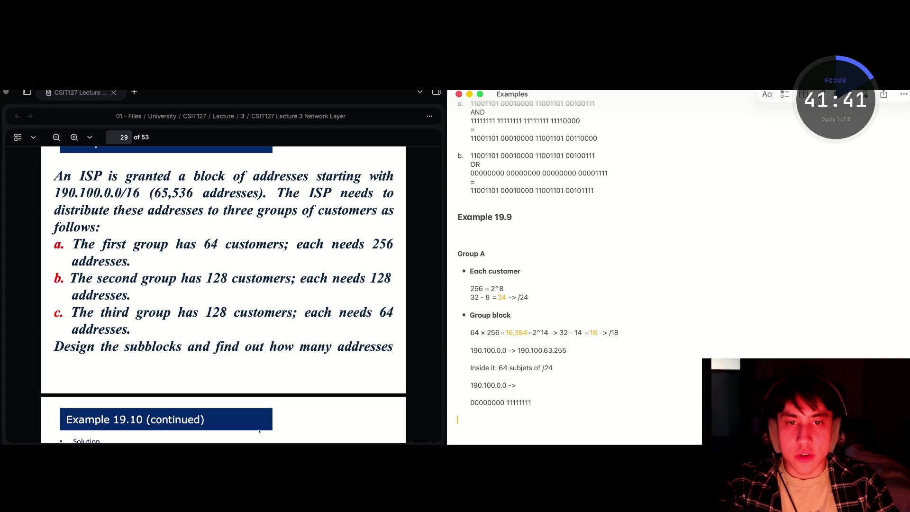
pyautogui.write('Grop')
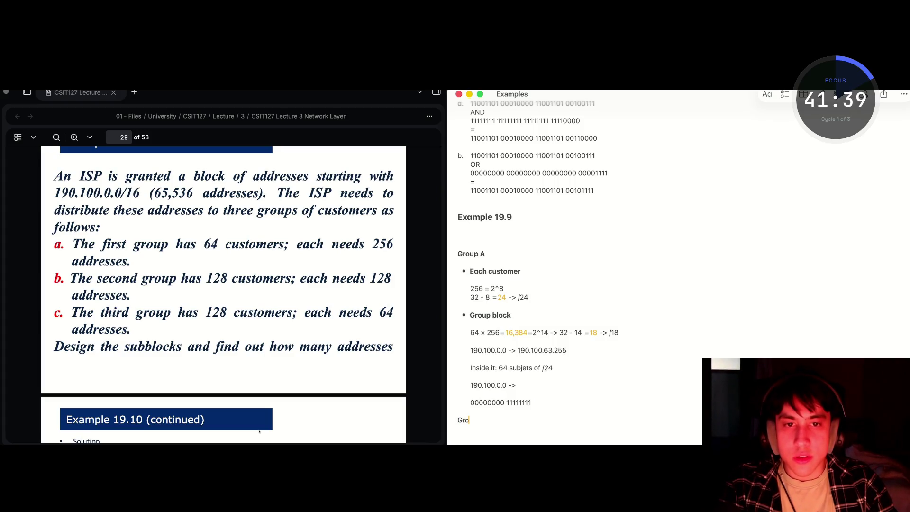
pyautogui.write(' B')
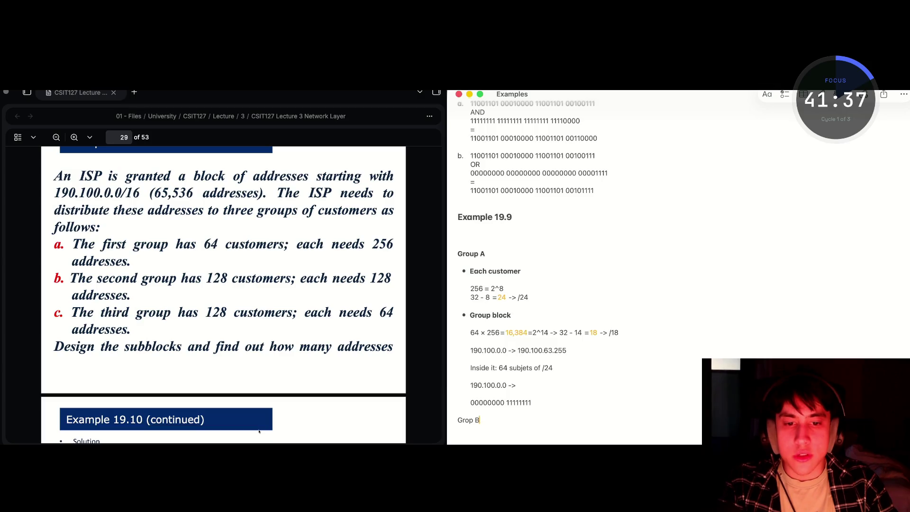
pyautogui.press('BackSpace')
pyautogui.press('BackSpace')
pyautogui.press('BackSpace')
pyautogui.write('up B')
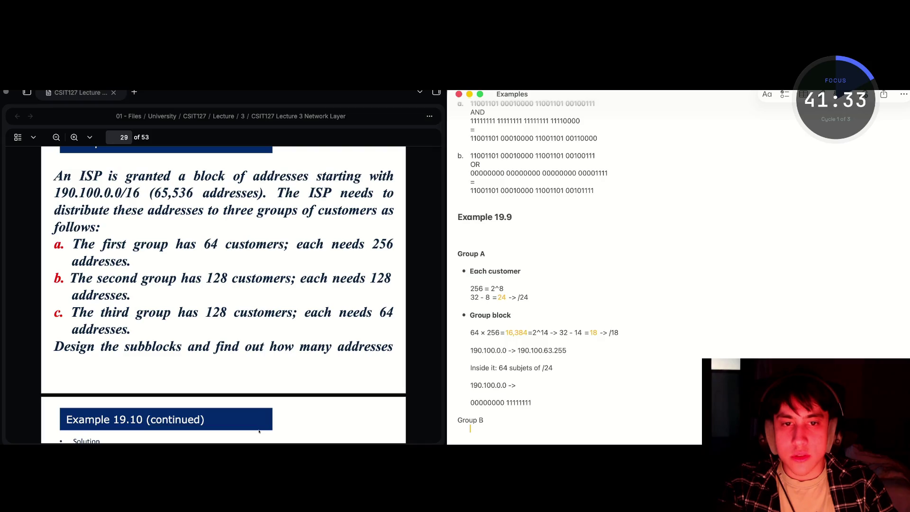
pyautogui.press('BackSpace')
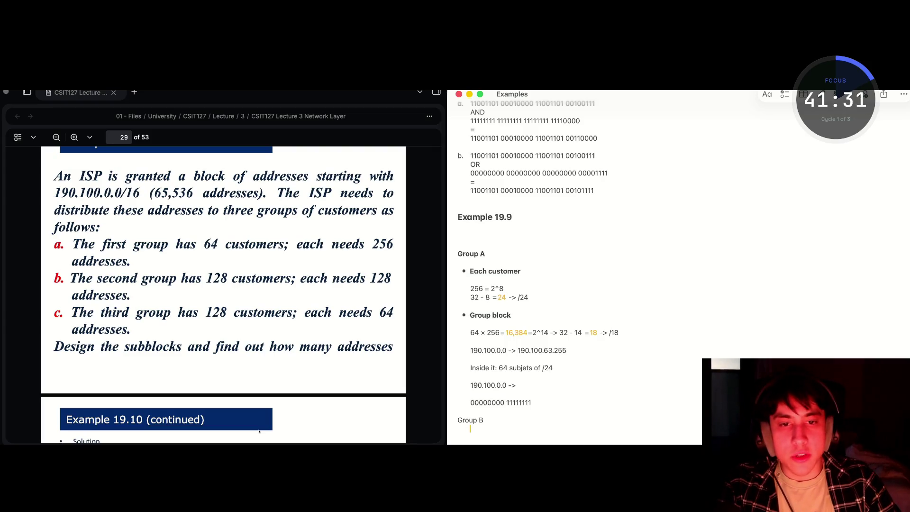
pyautogui.click(785, 94)
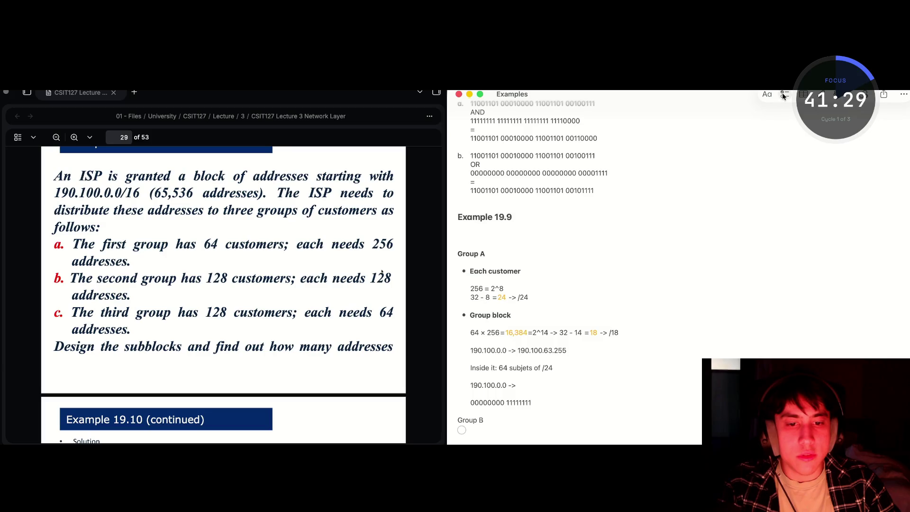
pyautogui.press('BackSpace')
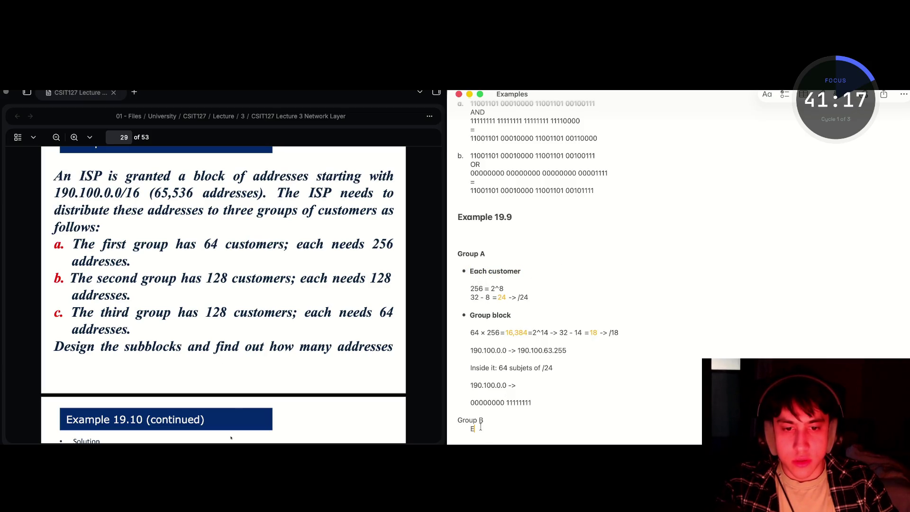
# Paste and undo a stray course list under Group B
pyautogui.press('BackSpace')
pyautogui.write('1) Networks and Communications 2) Object-Oriented Programming 3) Algorithms and Data Structures 4) The C programming language 2nd edition: Chapter 3')
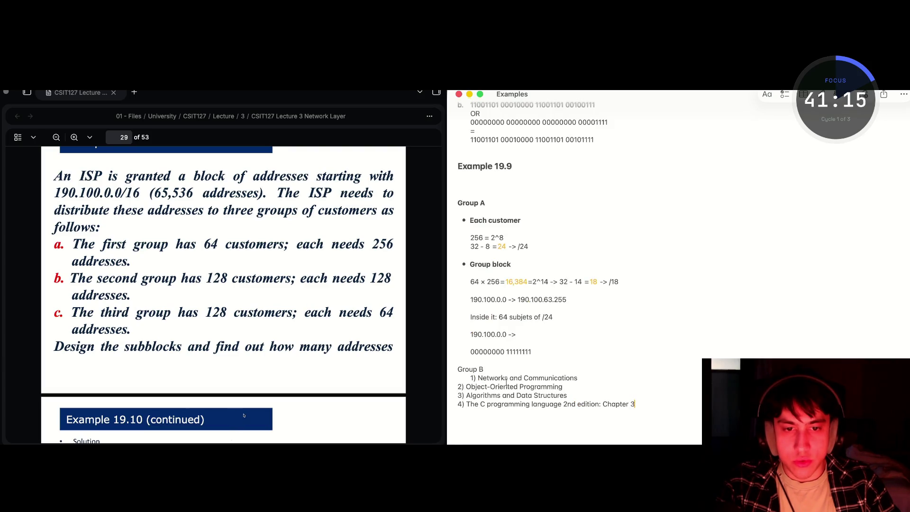
pyautogui.hotkey('ctrl', 'z')
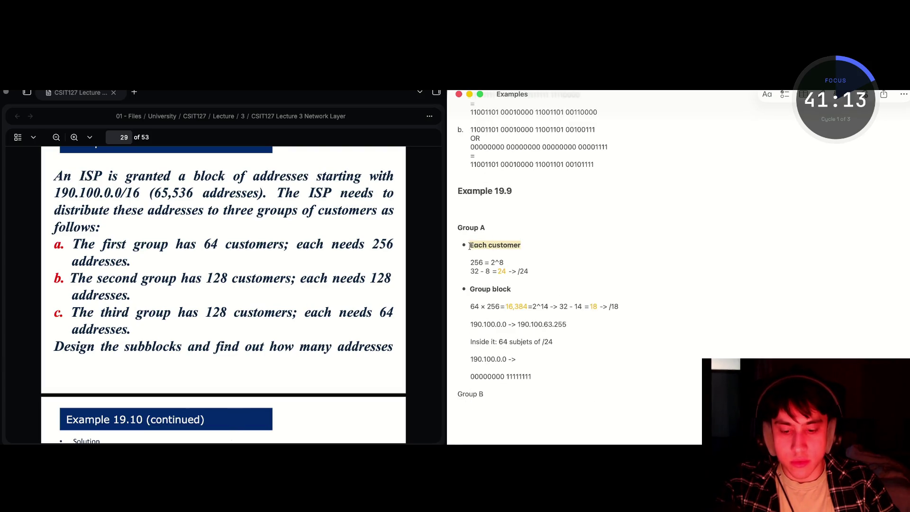
pyautogui.write('1) Networks and Communications 2) Object-Oriented Programming 3) Algorithms and Data Structures 4) The C programming language 2nd edition: Chapter 3')
pyautogui.hotkey('ctrl', 'z')
# Copy the bold 'Each customer' label from Group A and paste it under Group B
pyautogui.moveTo(522, 242); pyautogui.dragTo(474, 243)
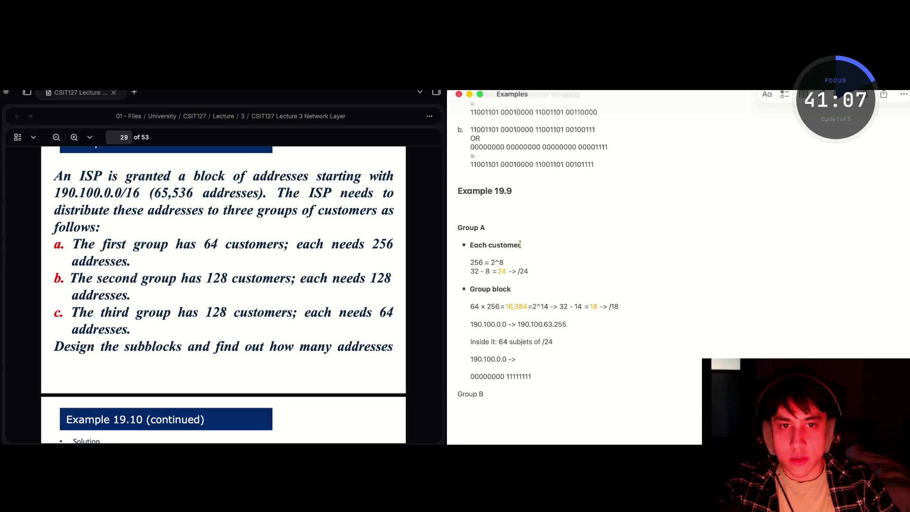
pyautogui.click(468, 245)
pyautogui.click(530, 246)
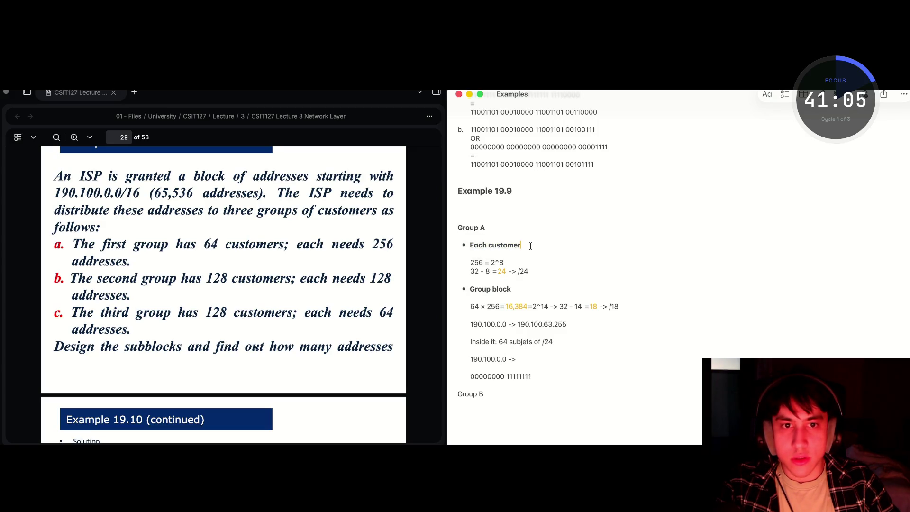
pyautogui.moveTo(520, 246); pyautogui.dragTo(468, 245)
pyautogui.press('super+c')
pyautogui.click(487, 403)
pyautogui.press('super+v')
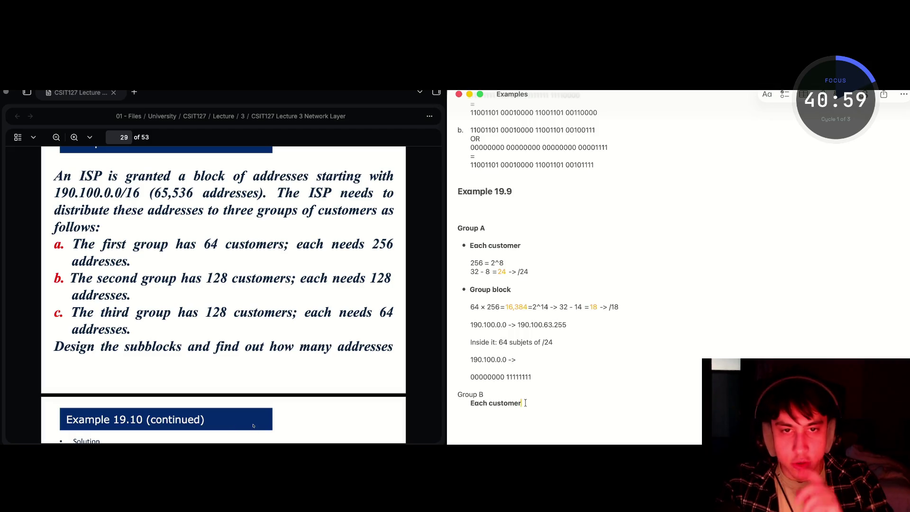
# Insert a blank line below Group B and select the Group B line
pyautogui.click(494, 391)
pyautogui.press('Return')
pyautogui.hotkey('shift', 'Left')
pyautogui.hotkey('shift', 'Left')
pyautogui.hotkey('shift', 'Left')
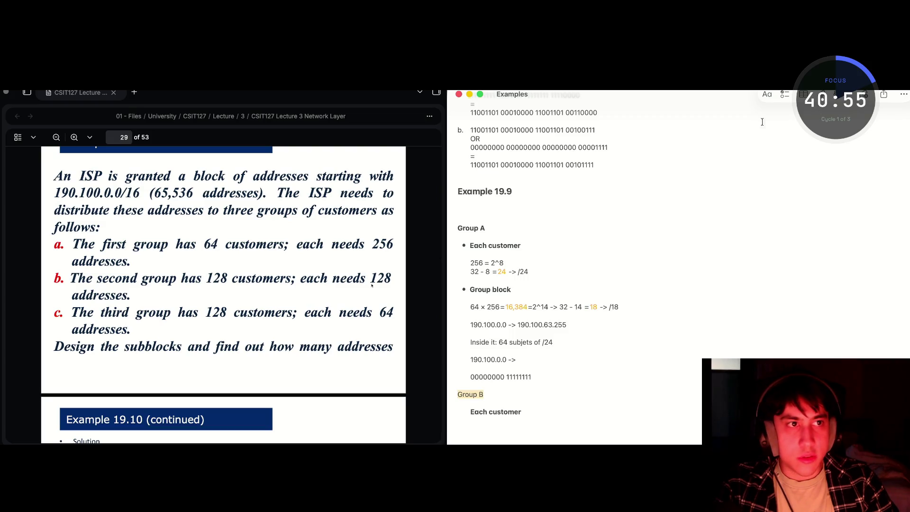
# Make Group B a subheading and turn 'Each customer' into a bulleted item
pyautogui.click(766, 94)
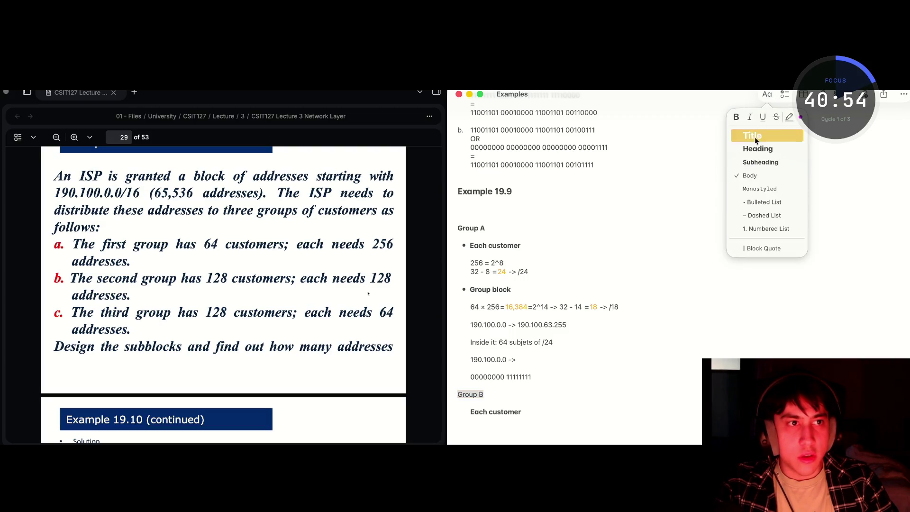
pyautogui.click(760, 162)
pyautogui.click(500, 404)
pyautogui.scroll(-1, 500, 406)
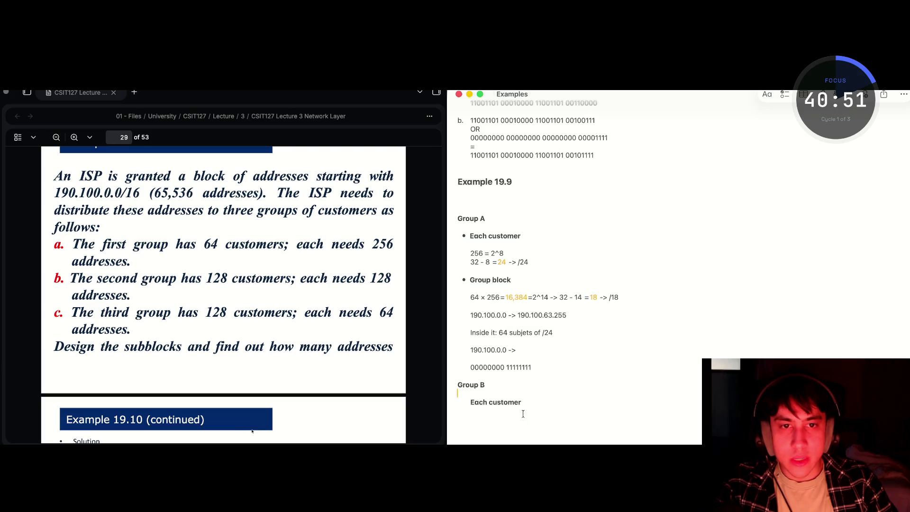
pyautogui.moveTo(508, 409); pyautogui.dragTo(472, 403)
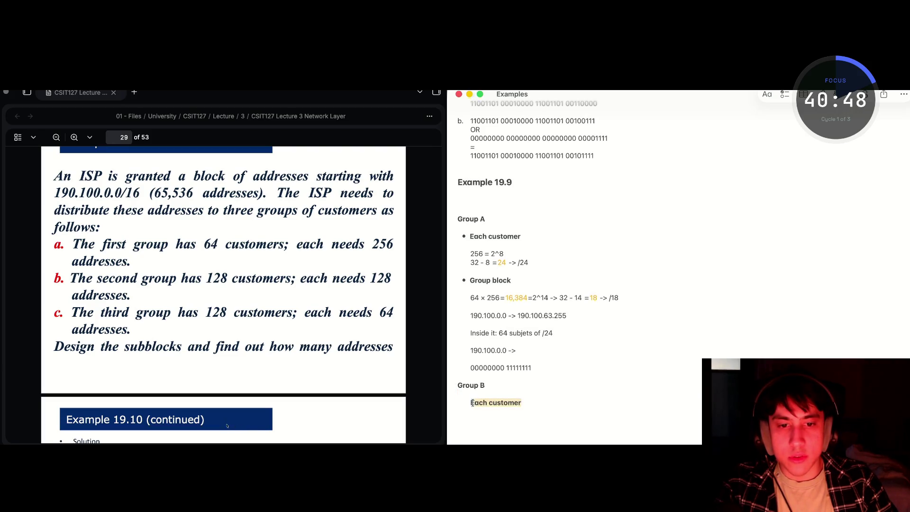
pyautogui.click(768, 94)
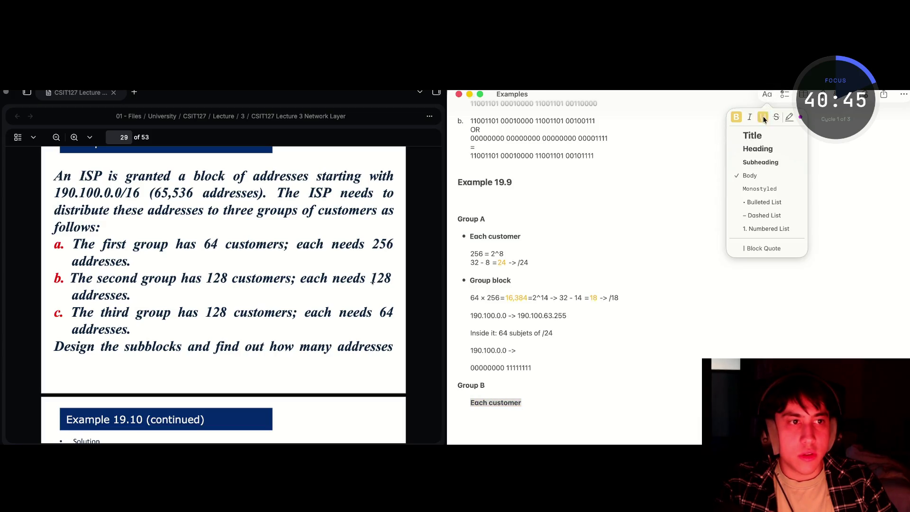
pyautogui.click(773, 203)
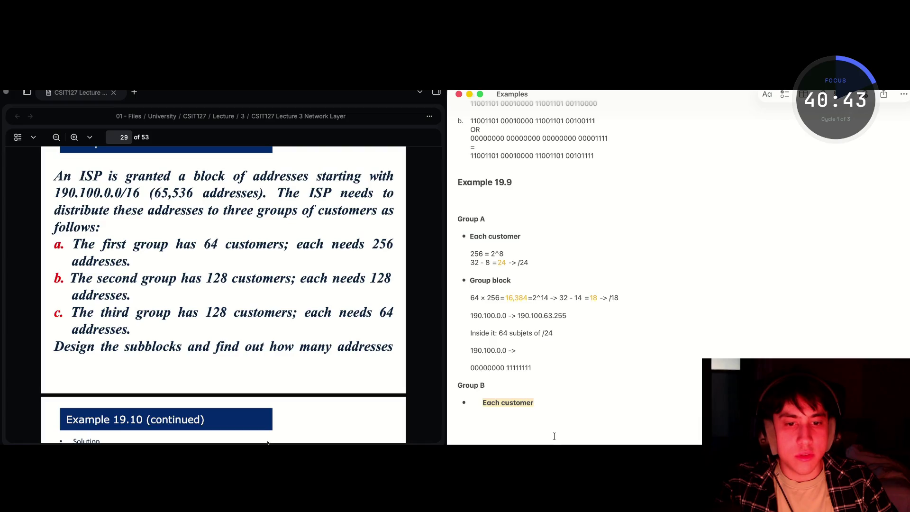
# Add an indented '128 = 2^7' line under Each customer, then screenshot the slide's problem
pyautogui.click(548, 405)
pyautogui.press('Return')
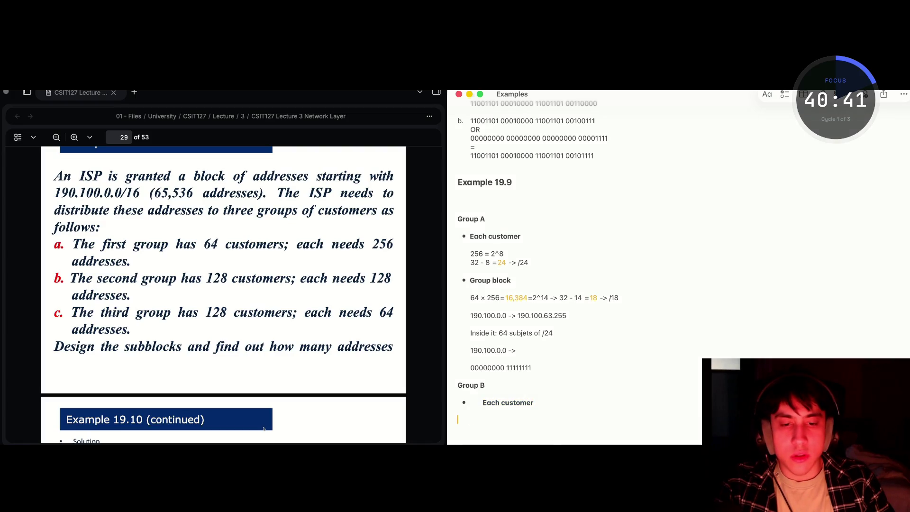
pyautogui.press('Tab')
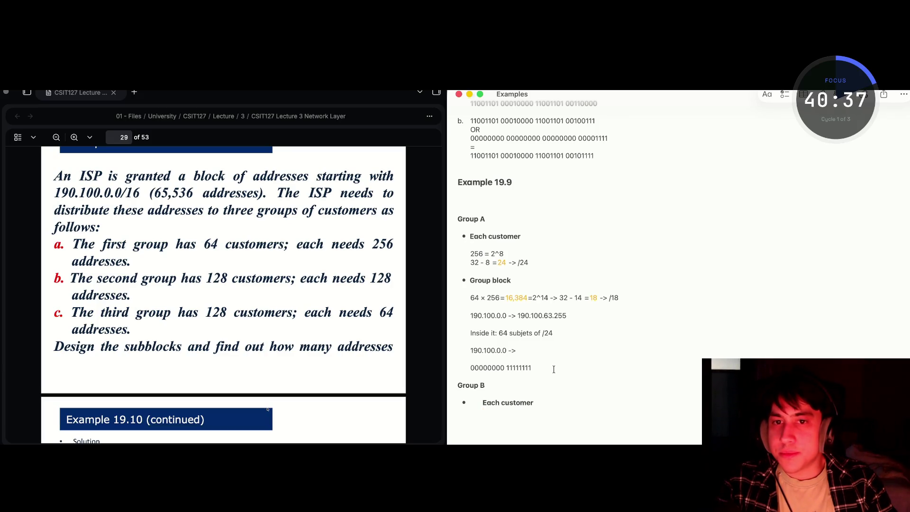
pyautogui.write('12')
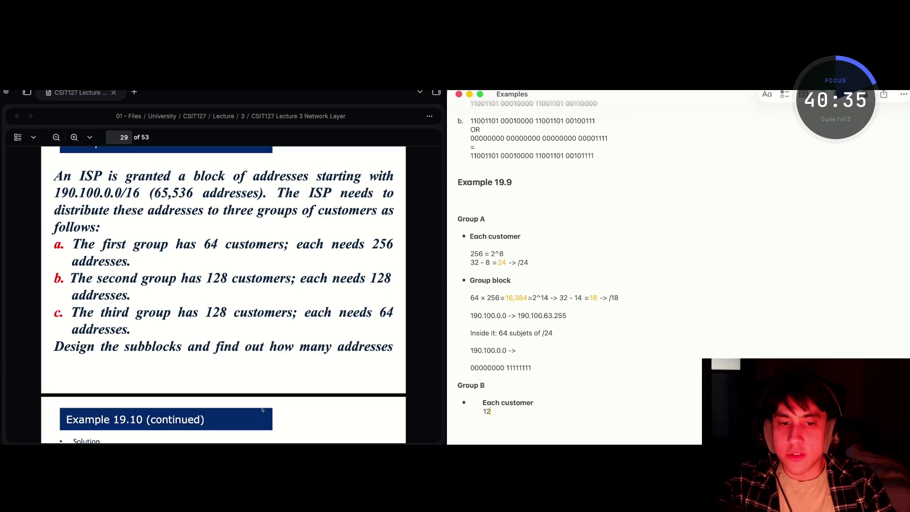
pyautogui.write('8 =')
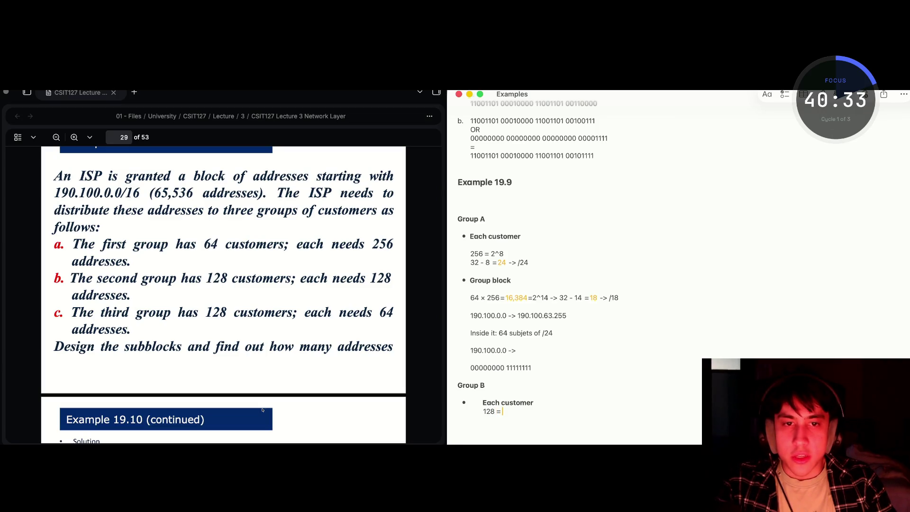
pyautogui.write(' 2')
pyautogui.press('BackSpace')
pyautogui.write('^')
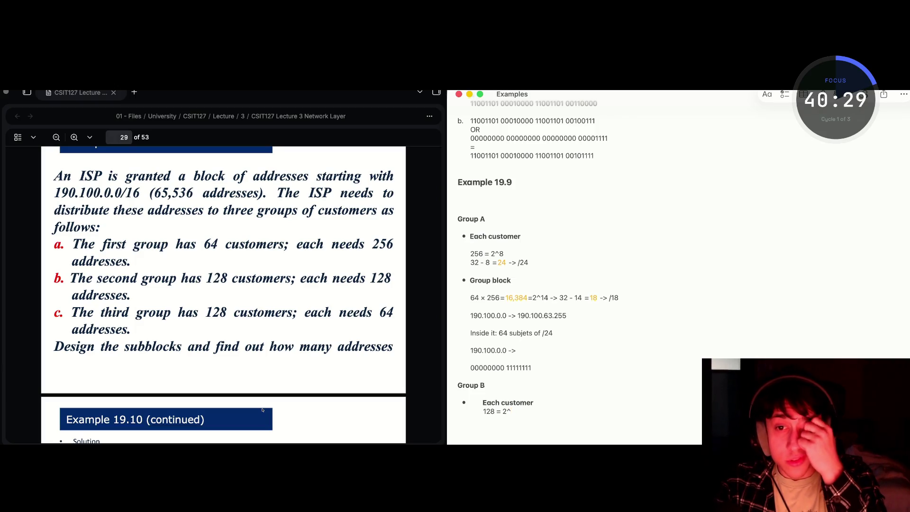
pyautogui.write('7')
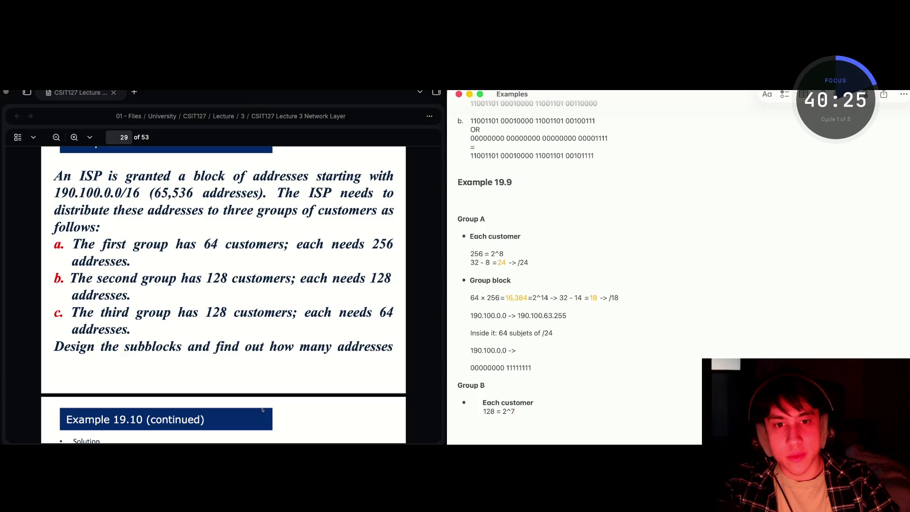
pyautogui.press('Return')
pyautogui.press('Tab')
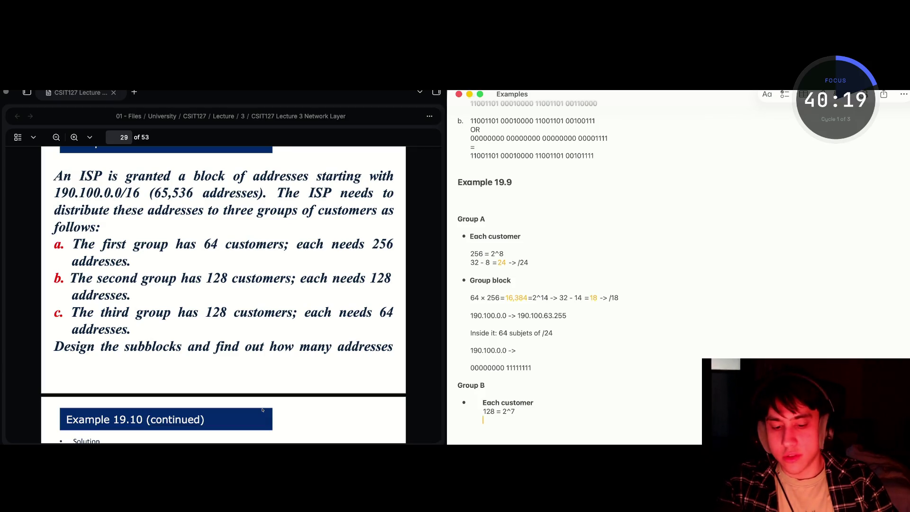
pyautogui.press('shift+super+5')
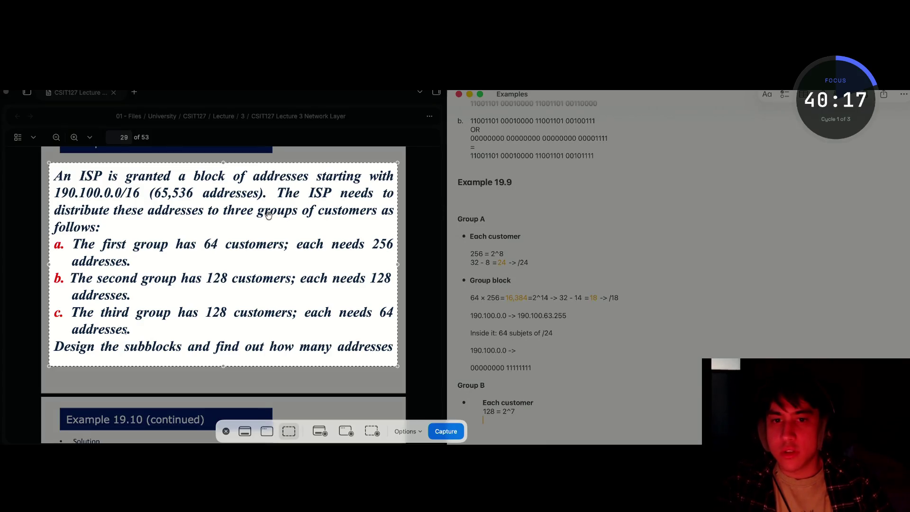
# Attach the slide screenshot in ChatGPT and send the question 'how to solve it?'
pyautogui.press('Escape')
pyautogui.press('super+Tab')
pyautogui.press('super+Tab')
pyautogui.press('super+Tab')
pyautogui.press('super+Tab')
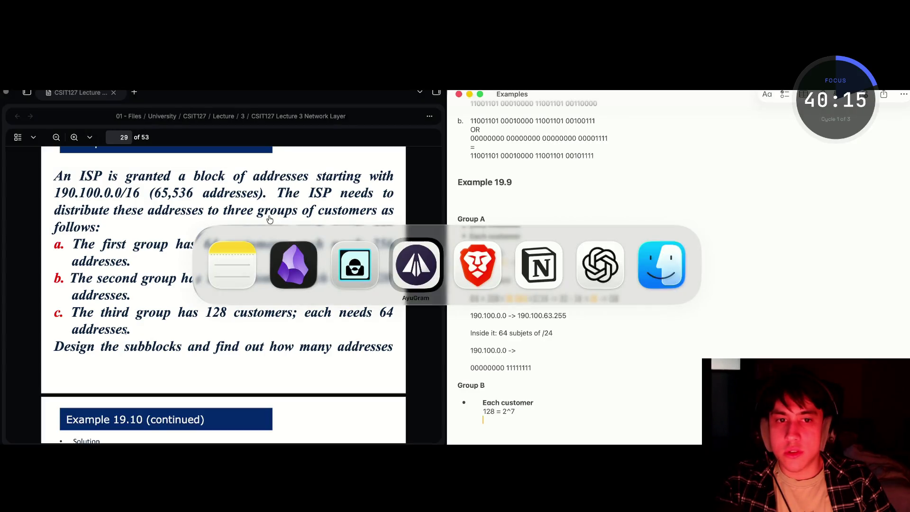
pyautogui.press('super+Tab')
pyautogui.moveTo(902, 407); pyautogui.dragTo(337, 427)
pyautogui.write('how o')
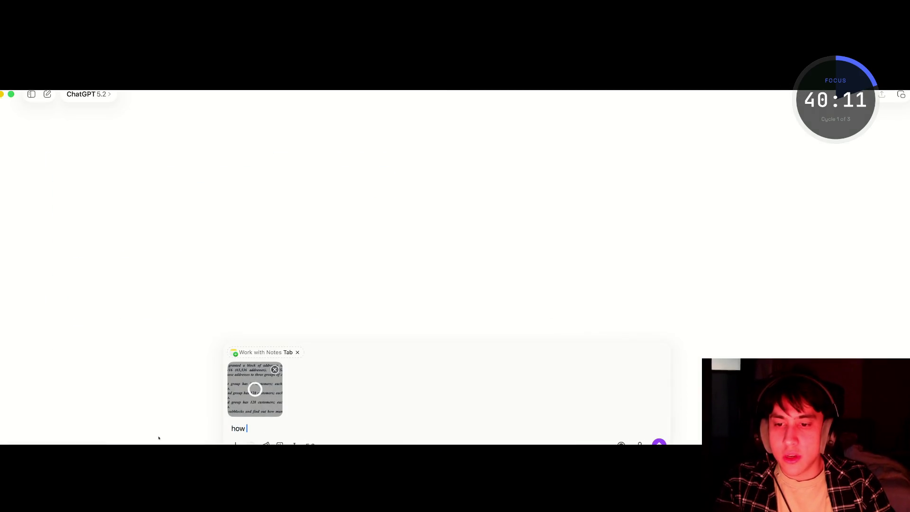
pyautogui.press('BackSpace')
pyautogui.write('to solve it?')
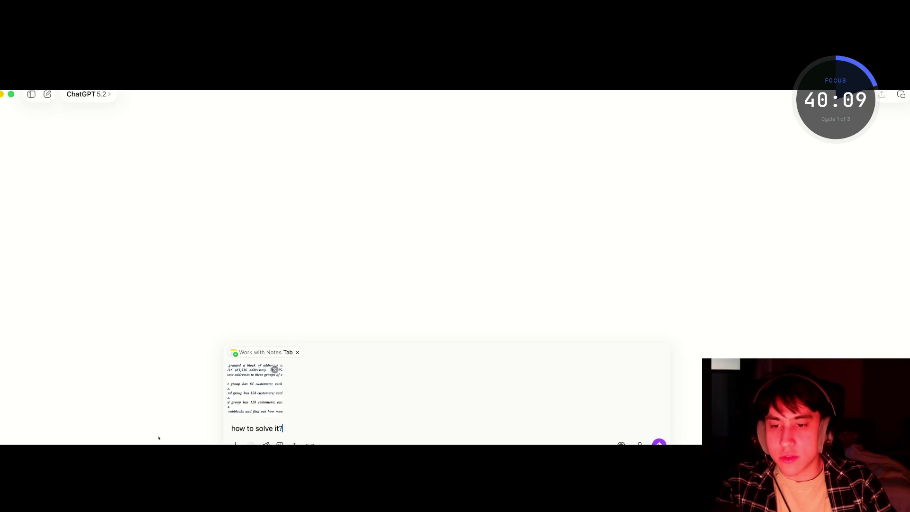
pyautogui.press('Return')
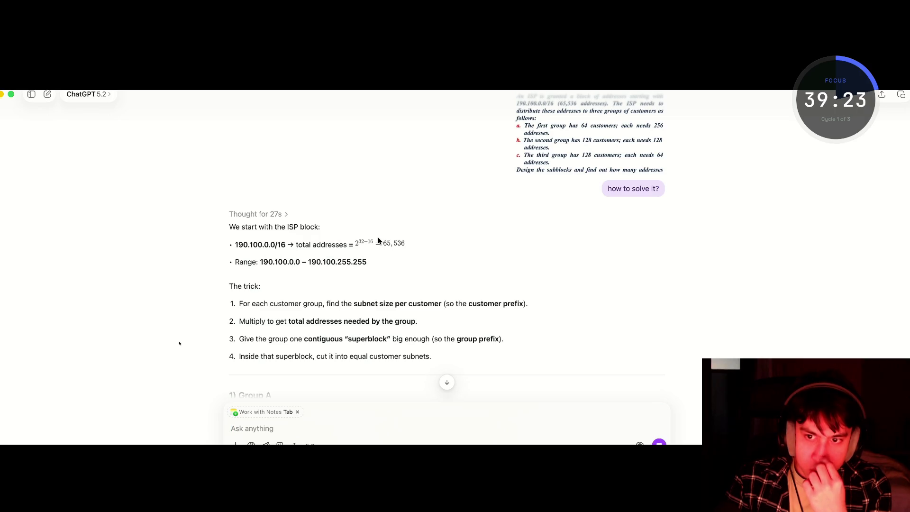
# Read through ChatGPT's Group A answer: 190.100.0.0/18 split into 64 /24 customer subnets
pyautogui.scroll(-3, 378, 240)
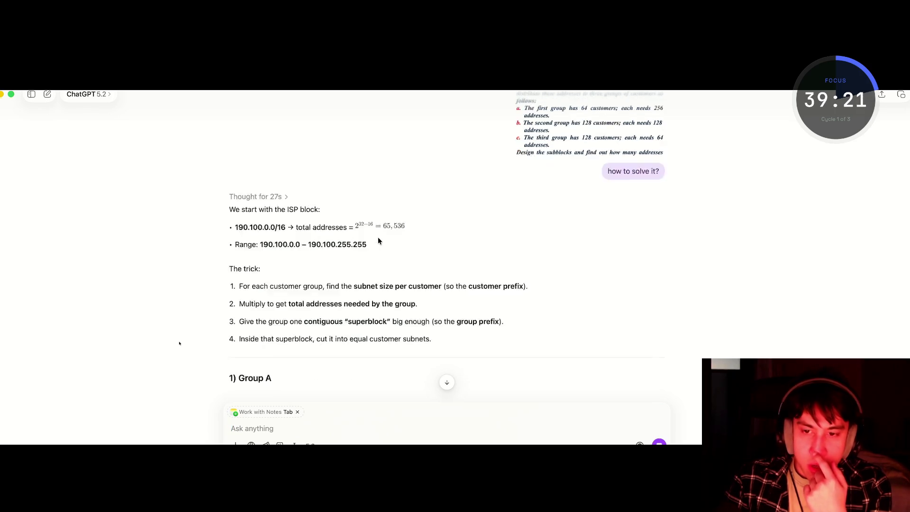
pyautogui.scroll(-4, 378, 241)
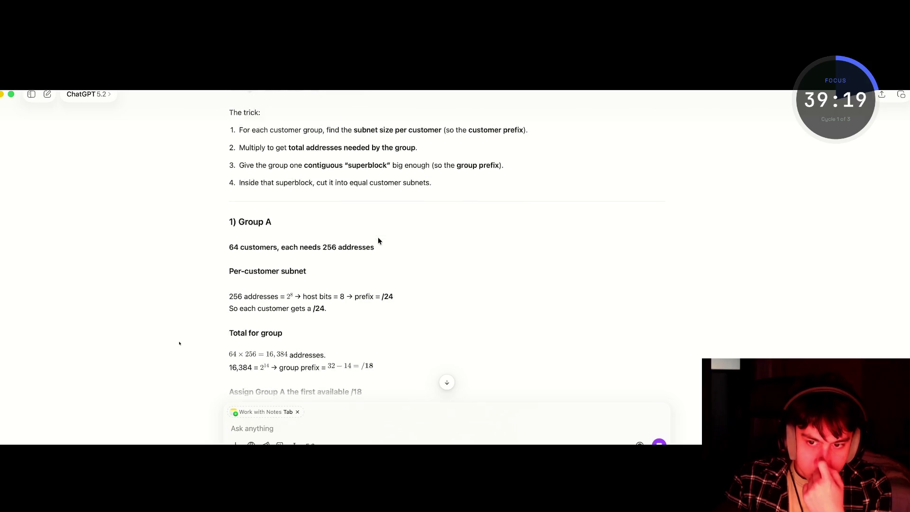
pyautogui.scroll(-1, 378, 240)
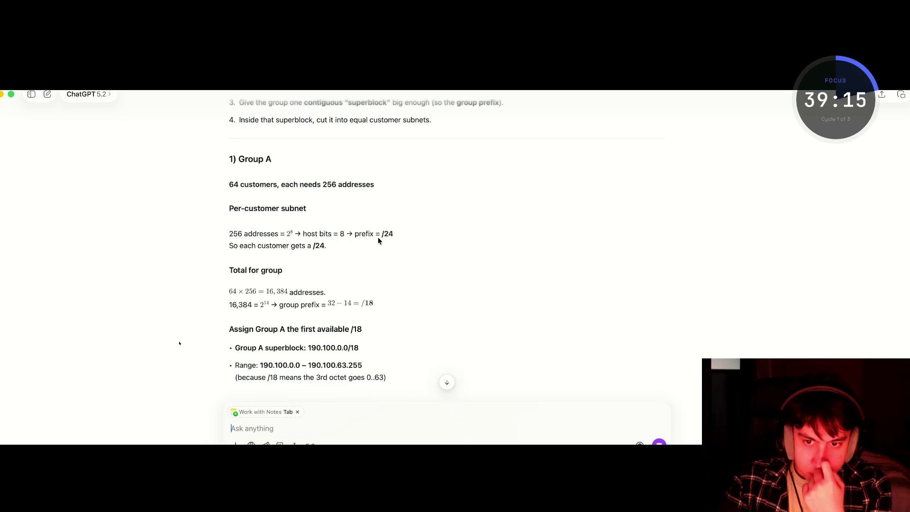
pyautogui.scroll(-1, 378, 239)
pyautogui.scroll(-1, 378, 240)
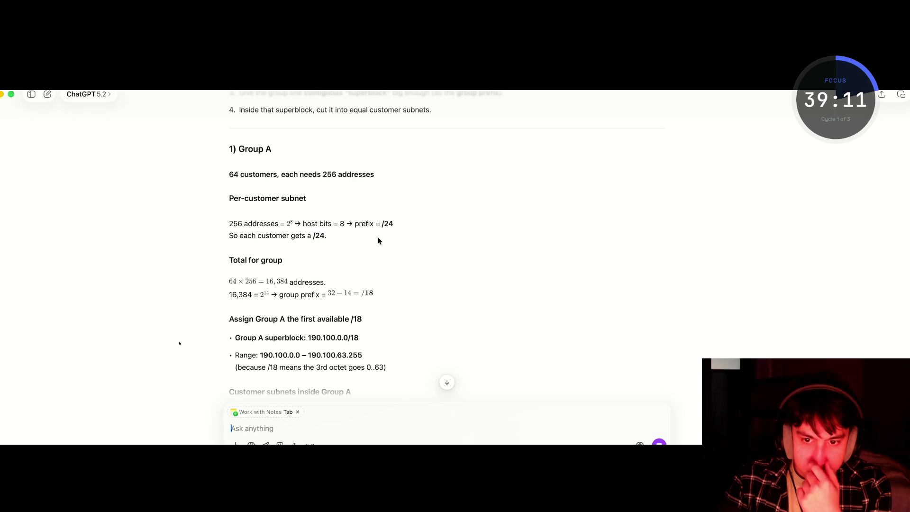
pyautogui.scroll(-2, 378, 240)
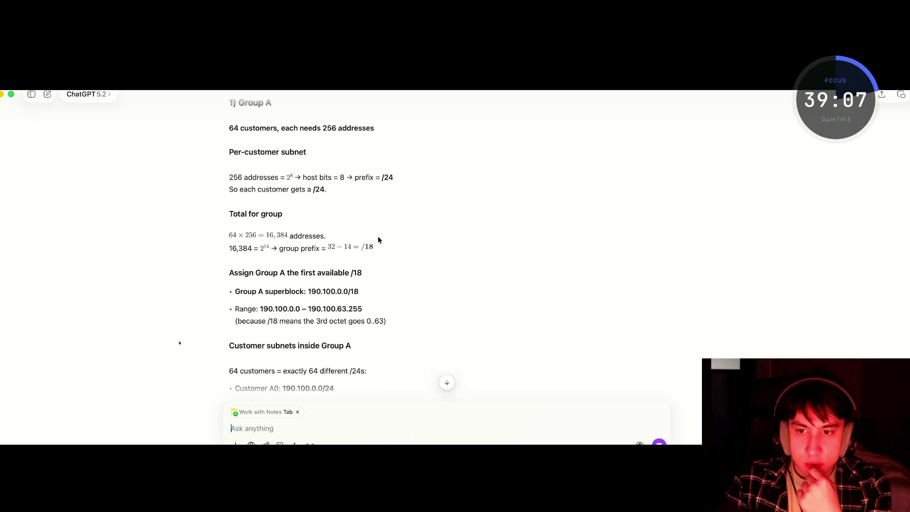
pyautogui.scroll(-3, 378, 239)
pyautogui.scroll(-1, 378, 240)
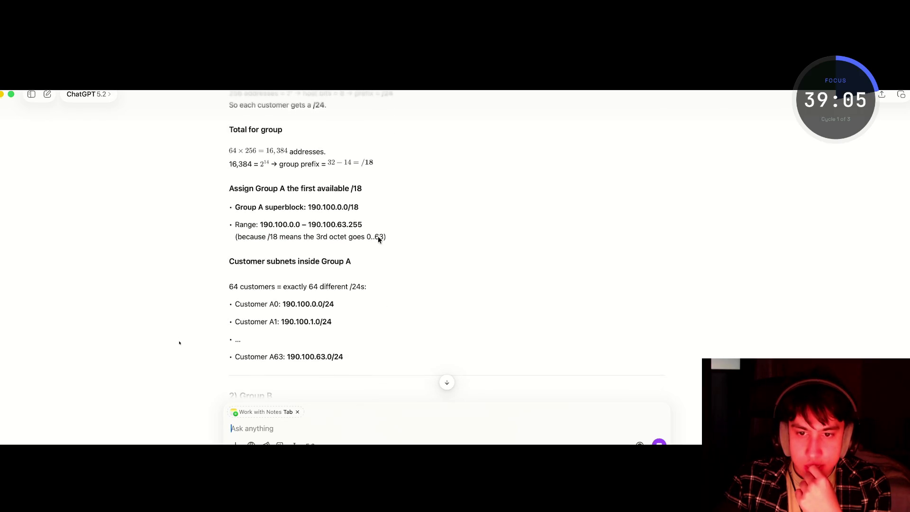
pyautogui.scroll(-5, 378, 240)
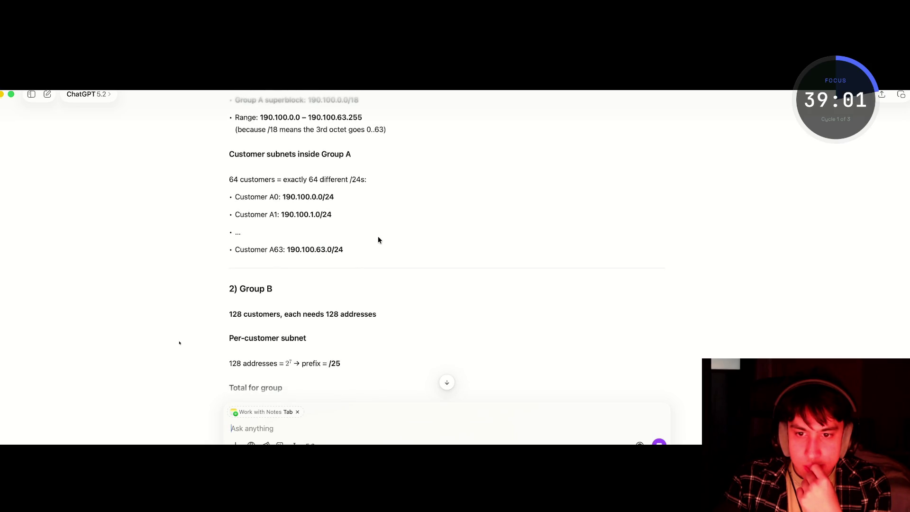
pyautogui.scroll(3, 378, 240)
pyautogui.press('super+Tab')
pyautogui.press('super+Tab')
# Switch back to Apple Notes and place the caret below 128 = 2^7 in Group B
pyautogui.press('super+Tab')
pyautogui.press('Tab')
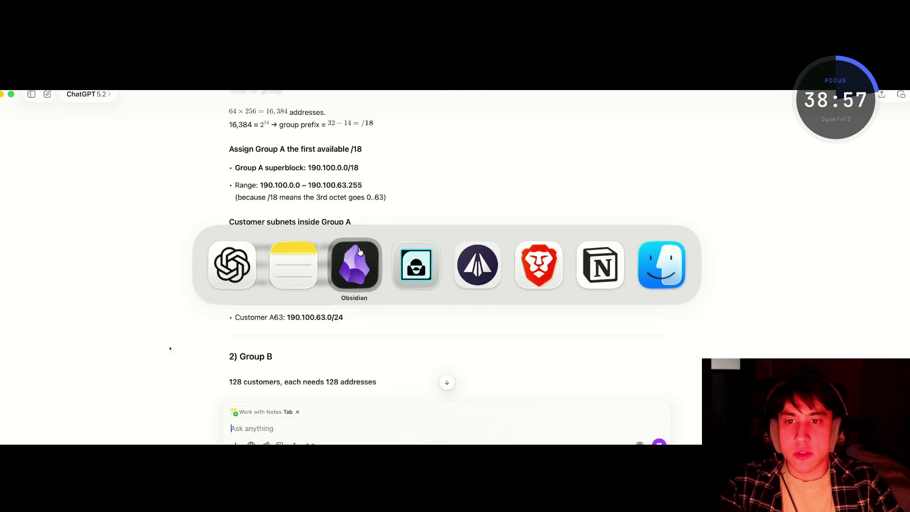
pyautogui.press('Tab')
pyautogui.press('Tab')
pyautogui.press('Tab')
pyautogui.hotkey('shift', 'Tab')
pyautogui.press('super+Tab')
pyautogui.press('Tab')
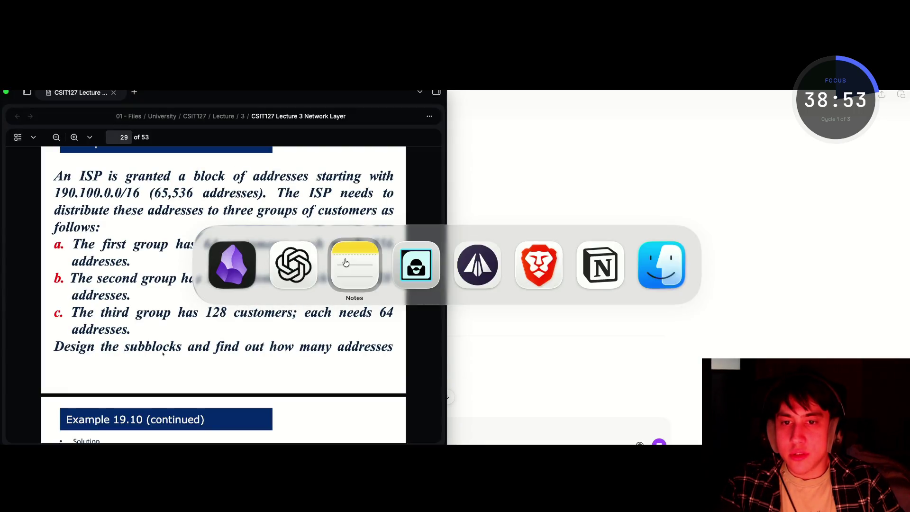
pyautogui.scroll(-1, 537, 404)
pyautogui.click(516, 403)
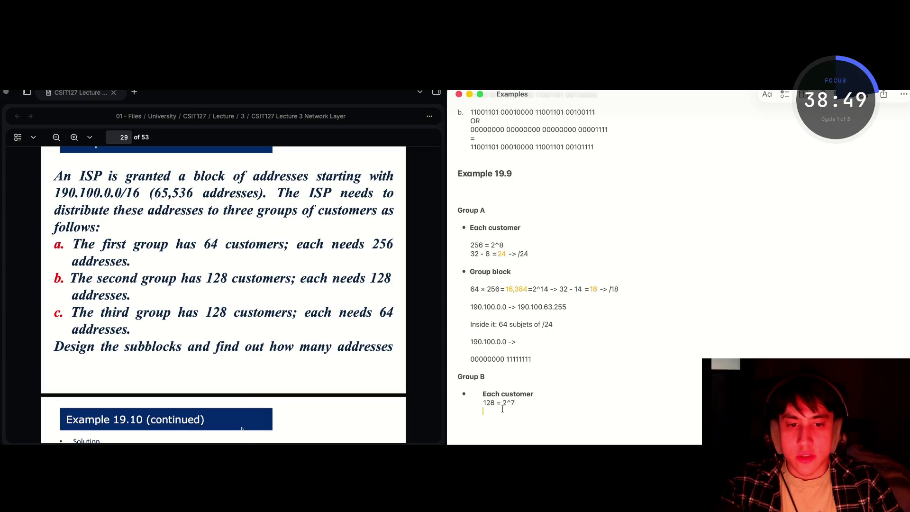
# Type the customer prefix line '32 - 7 = 25 -> /25' beneath 128 = 2^7
pyautogui.write('32')
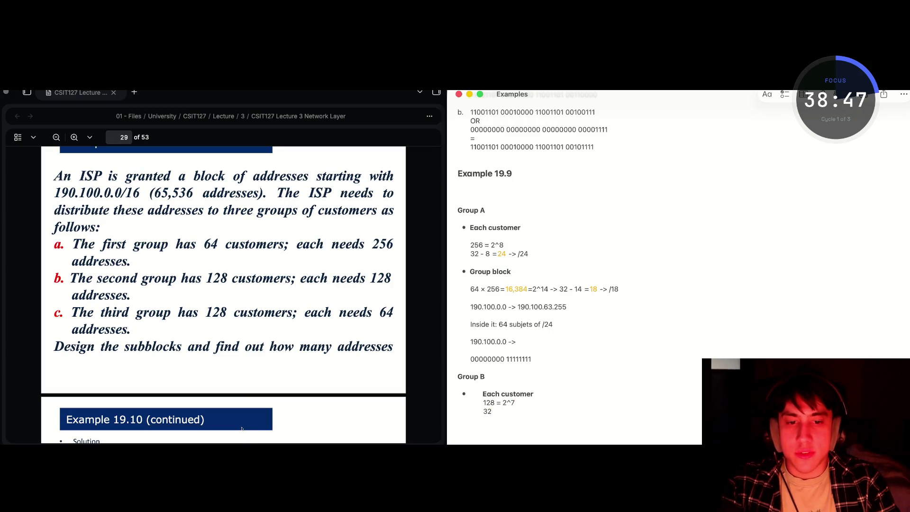
pyautogui.write(' -')
pyautogui.press('BackSpace')
pyautogui.write('7 =')
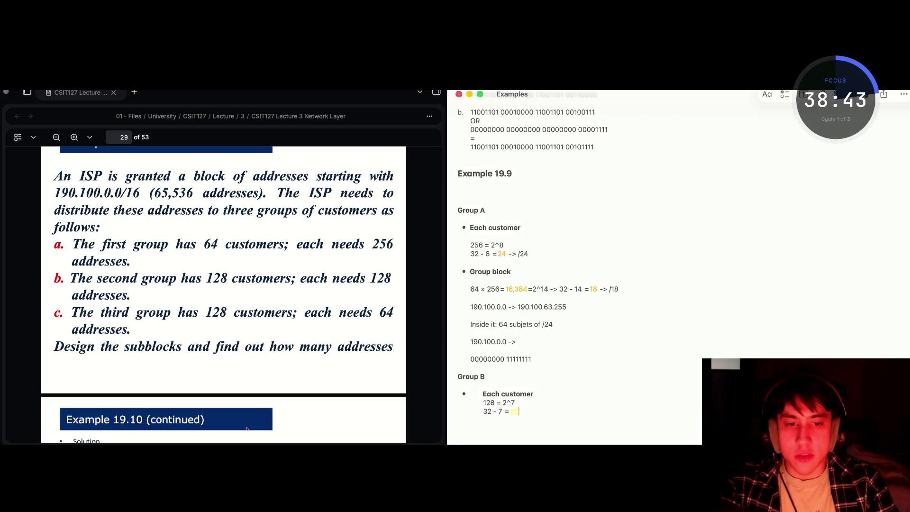
pyautogui.write('>')
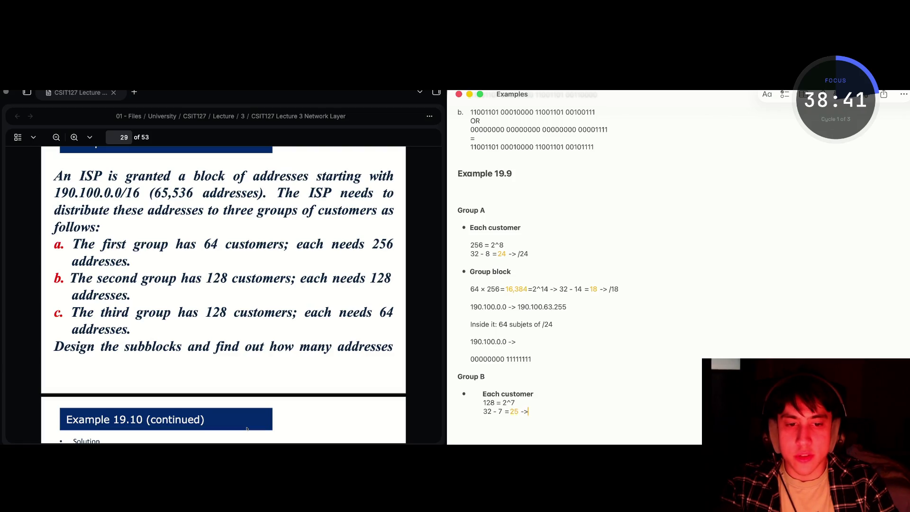
pyautogui.write('/25')
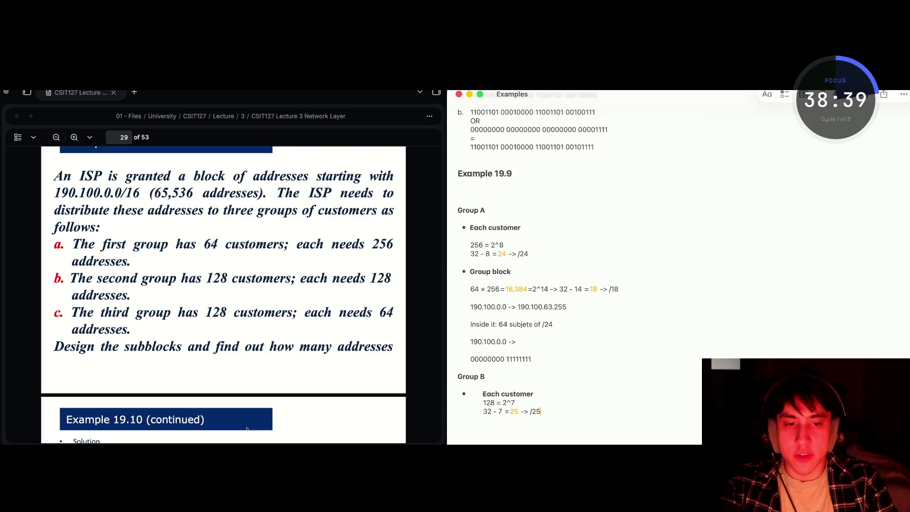
pyautogui.write('/')
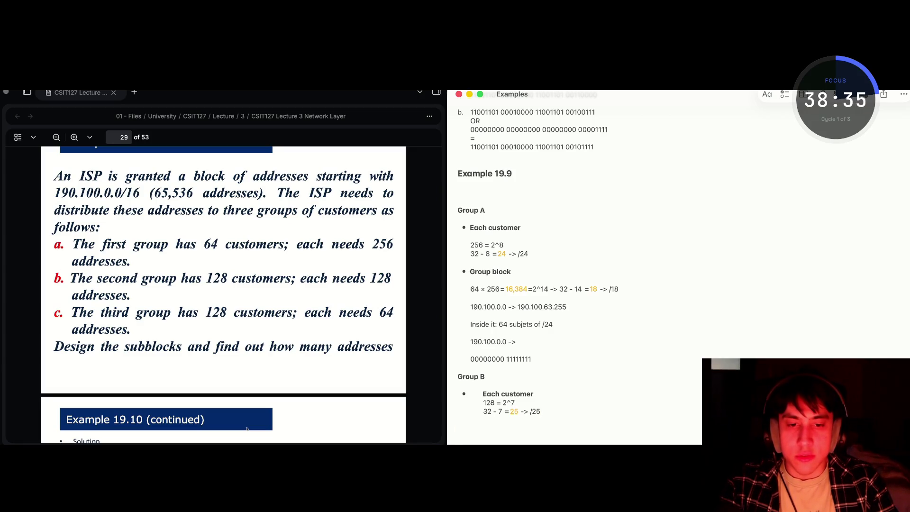
pyautogui.moveTo(516, 271); pyautogui.dragTo(464, 271)
pyautogui.press('Left')
pyautogui.click(494, 422)
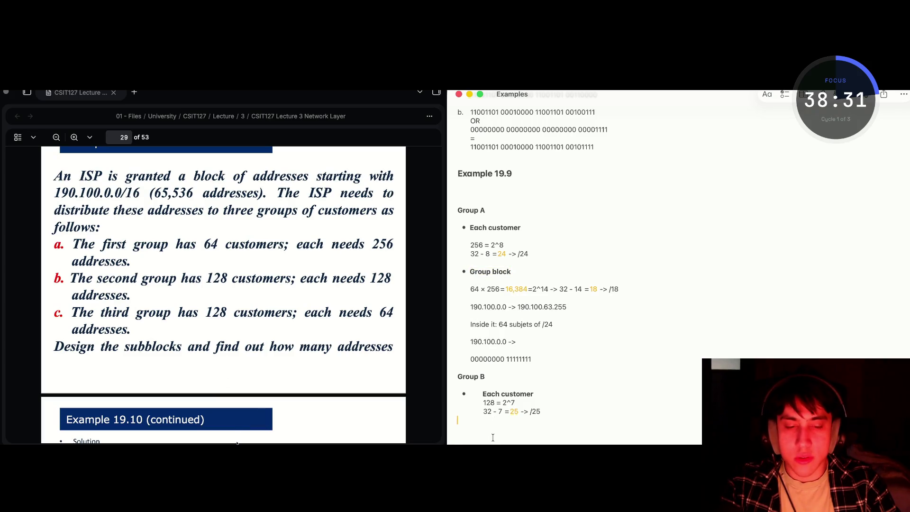
# Paste a bold Each customer line below /25 and shape it into a bulleted line
pyautogui.write('Each customer')
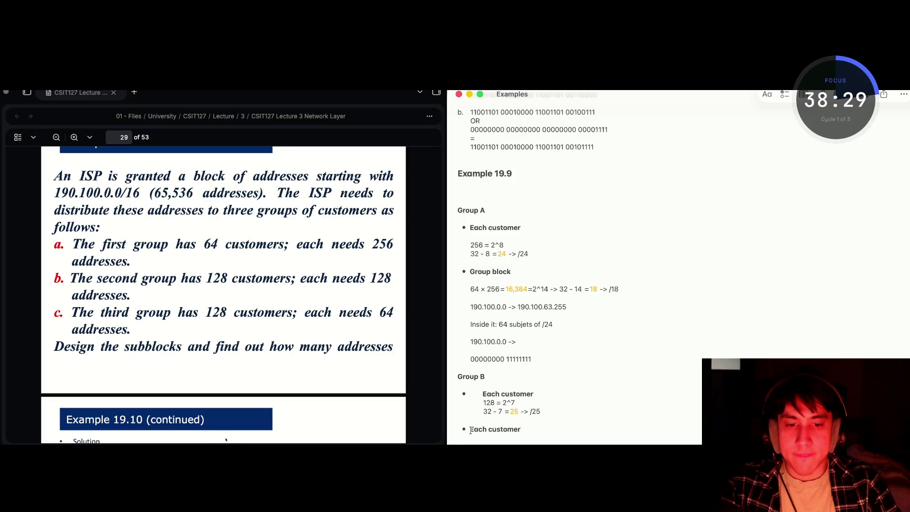
pyautogui.press('BackSpace')
pyautogui.press('BackSpace')
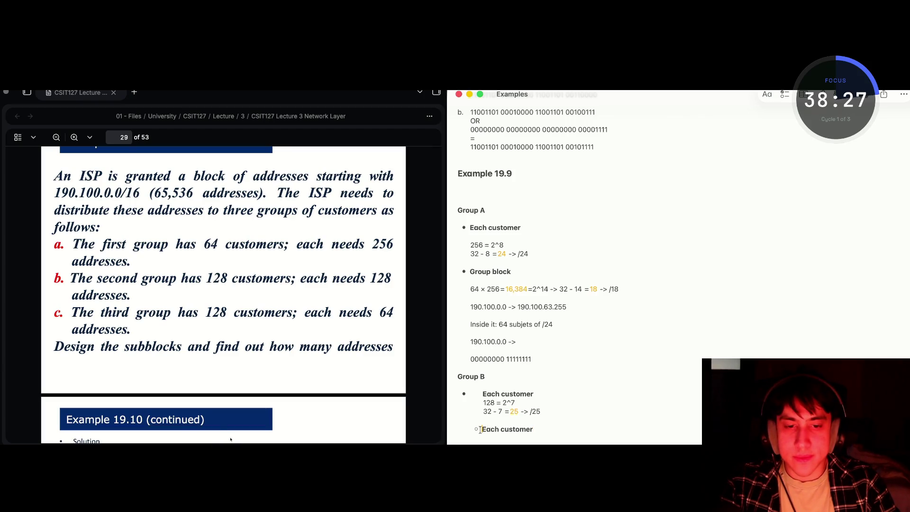
pyautogui.press('BackSpace')
pyautogui.press('Return')
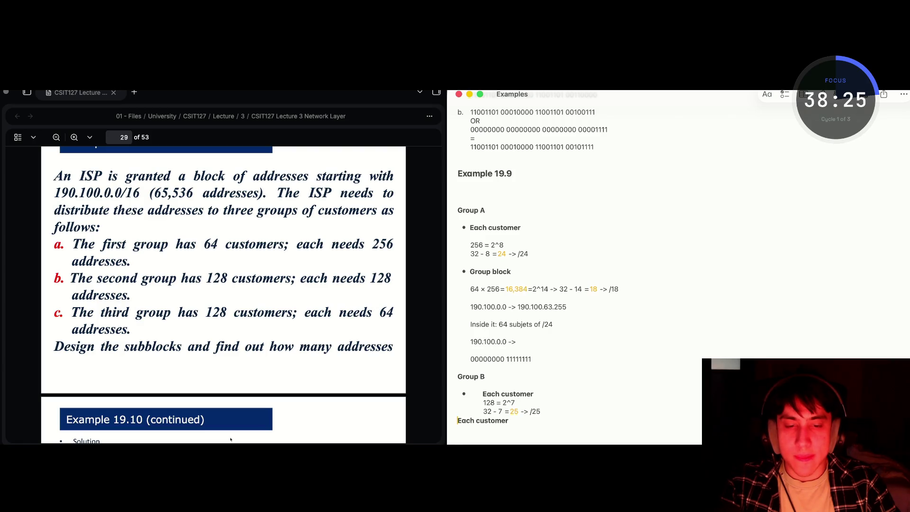
pyautogui.press('Tab')
pyautogui.press('super+shift+7')
pyautogui.click(485, 428)
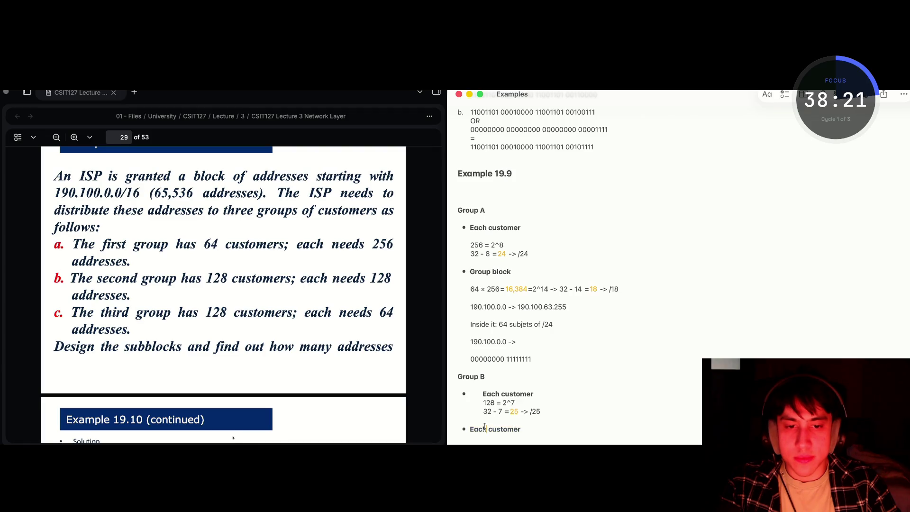
# Replace that line's text with 'Group Block', formatted as a bold bulleted item
pyautogui.moveTo(521, 430); pyautogui.dragTo(468, 430)
pyautogui.press('BackSpace')
pyautogui.press('BackSpace')
pyautogui.write('G')
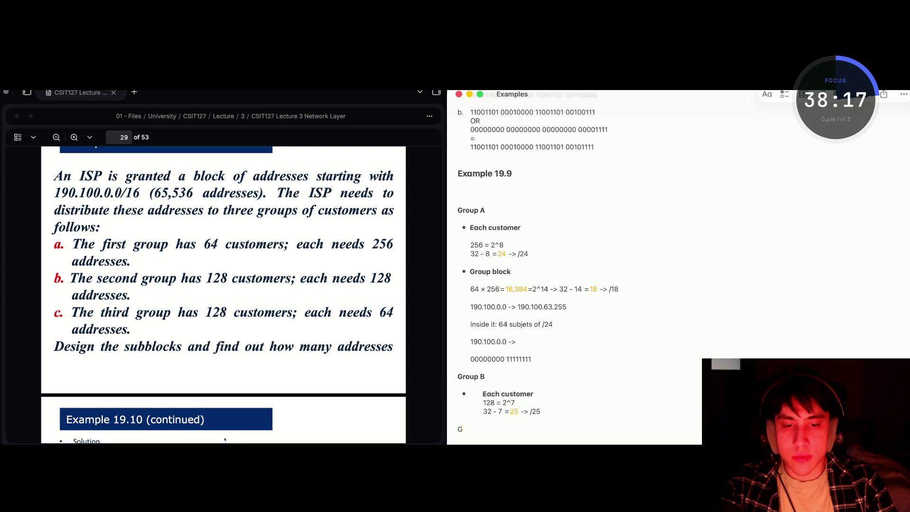
pyautogui.write('roup Block')
pyautogui.moveTo(496, 429); pyautogui.dragTo(458, 429)
pyautogui.click(771, 95)
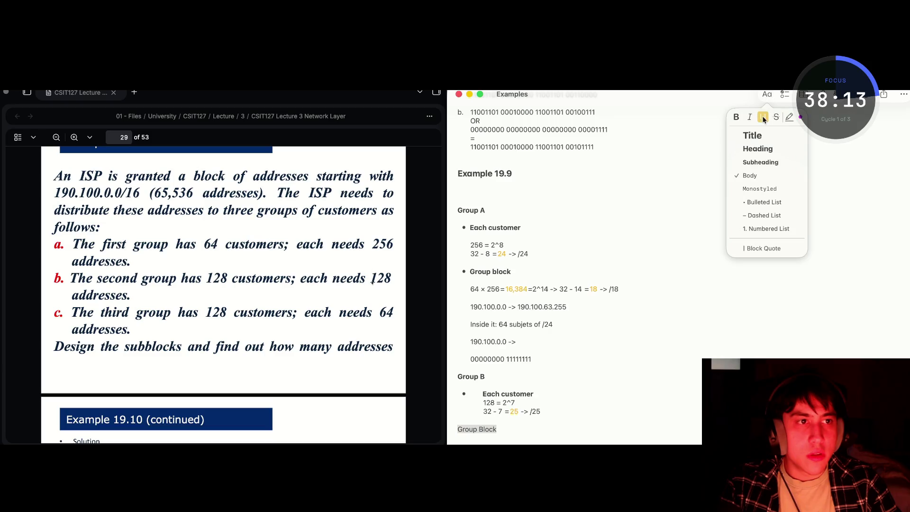
pyautogui.click(770, 203)
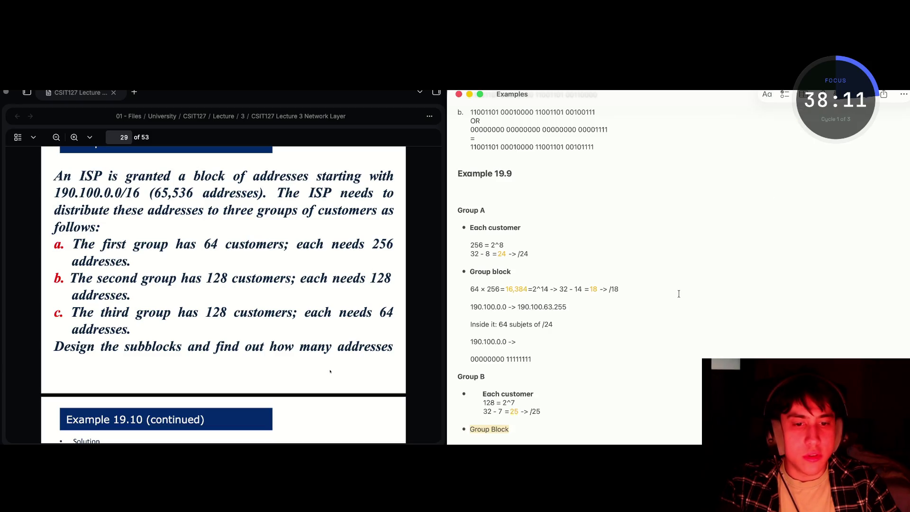
pyautogui.press('super+b')
# Remove the extra indent from Each customer and move below Group Block
pyautogui.click(470, 429)
pyautogui.press('BackSpace')
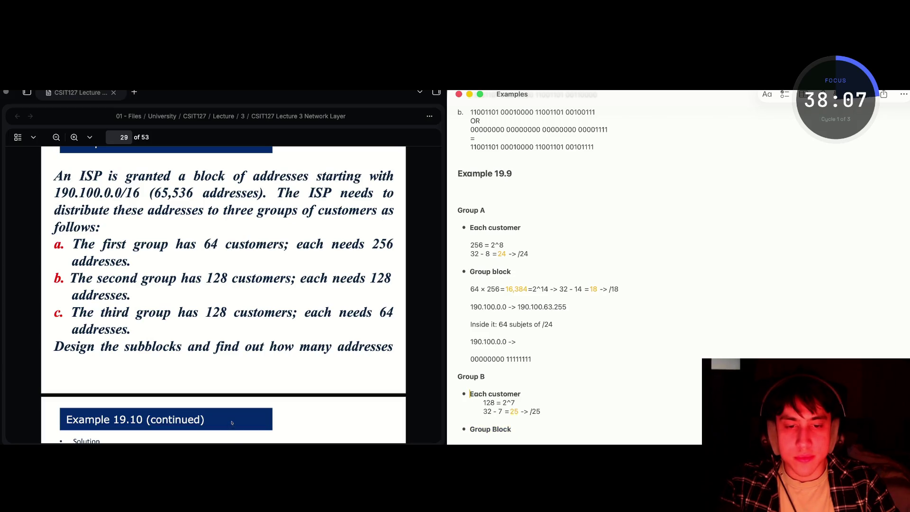
pyautogui.scroll(-2, 507, 412)
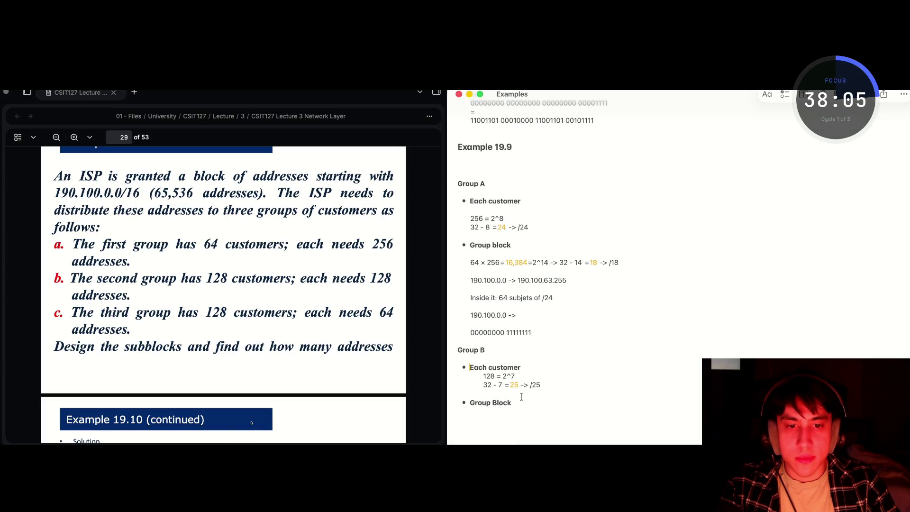
pyautogui.click(517, 407)
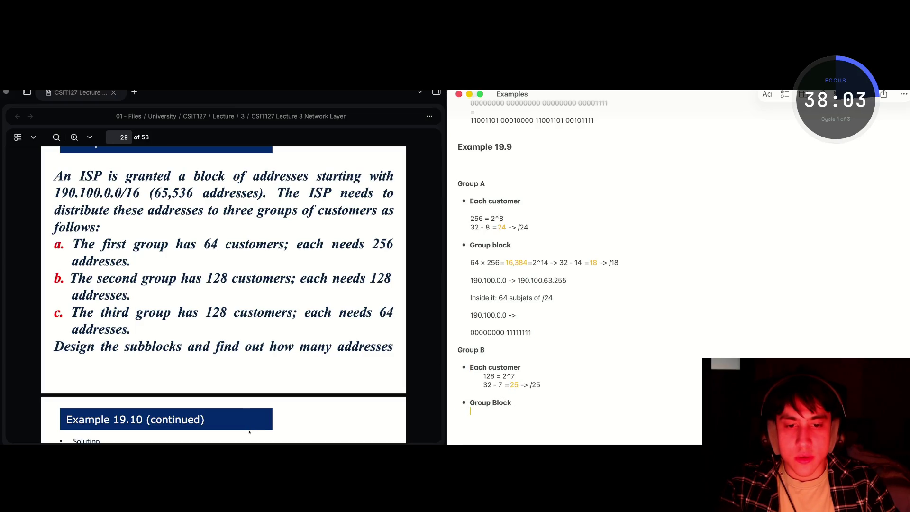
# Unindent the '128 = 2^7' and '32 - 7 = 25 -> /25' lines
pyautogui.write('64')
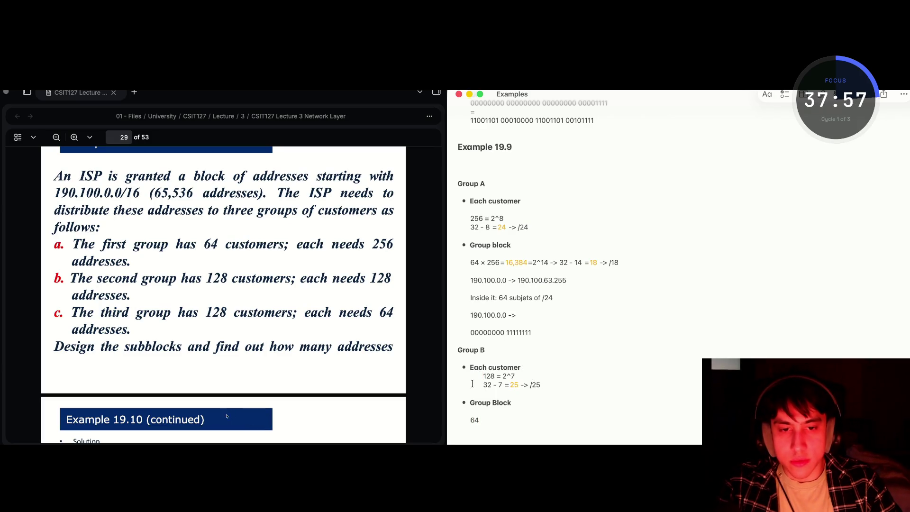
pyautogui.press('BackSpace')
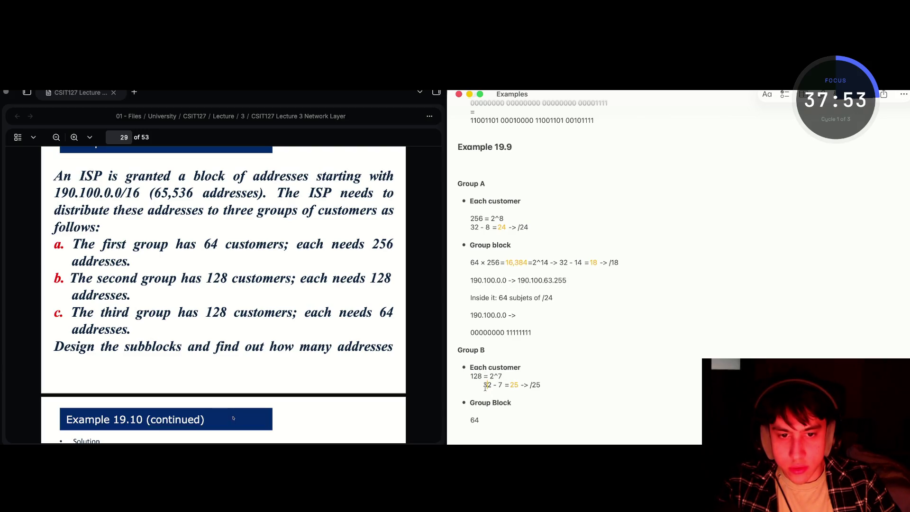
pyautogui.press('BackSpace')
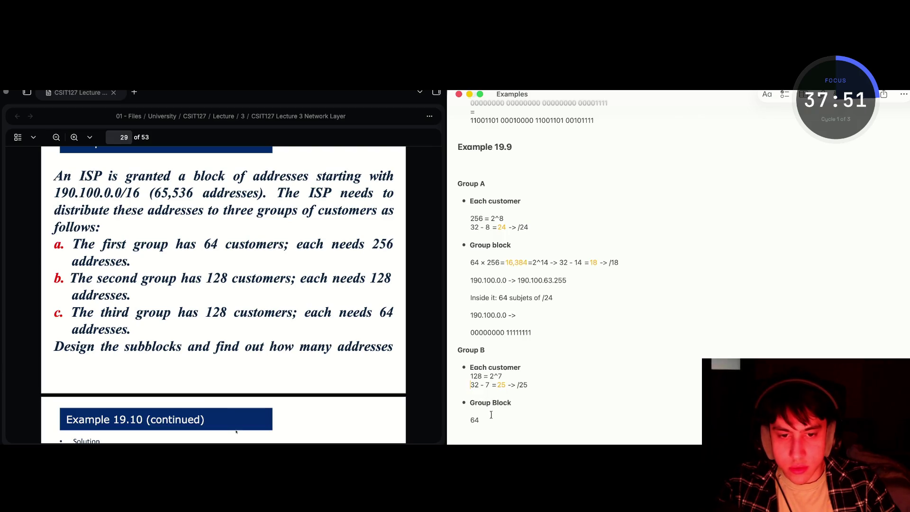
pyautogui.scroll(-1, 493, 418)
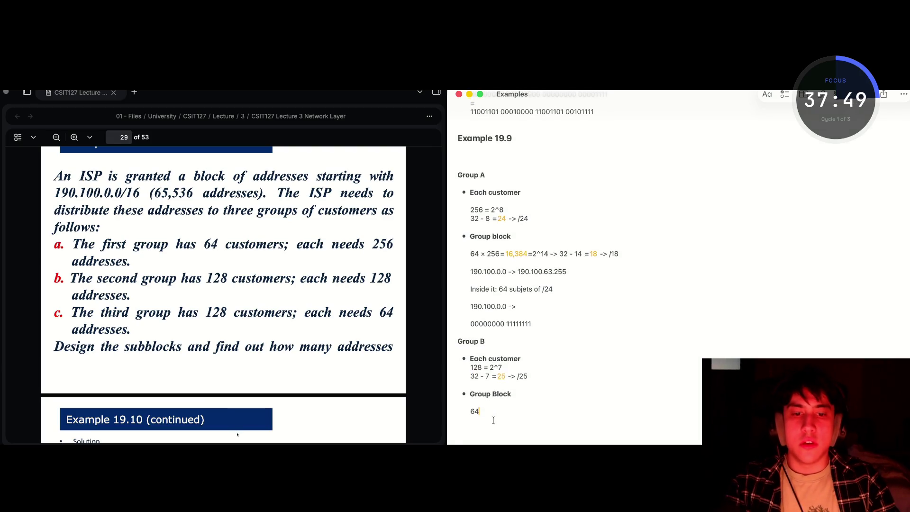
# Write the block calculation 128 × 128 = 16,384 = 2^14 -> 32 - 14 = 18 -> /18
pyautogui.press('BackSpace')
pyautogui.press('BackSpace')
pyautogui.write('1')
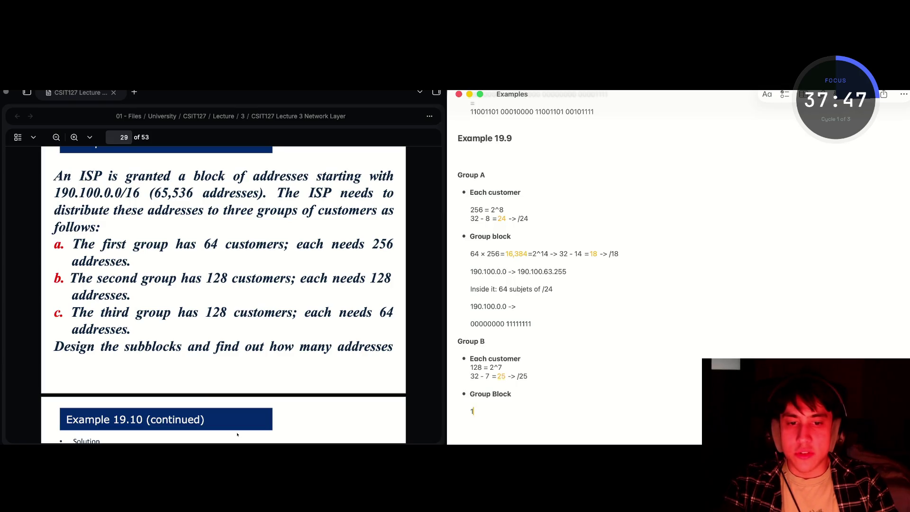
pyautogui.write('28 *')
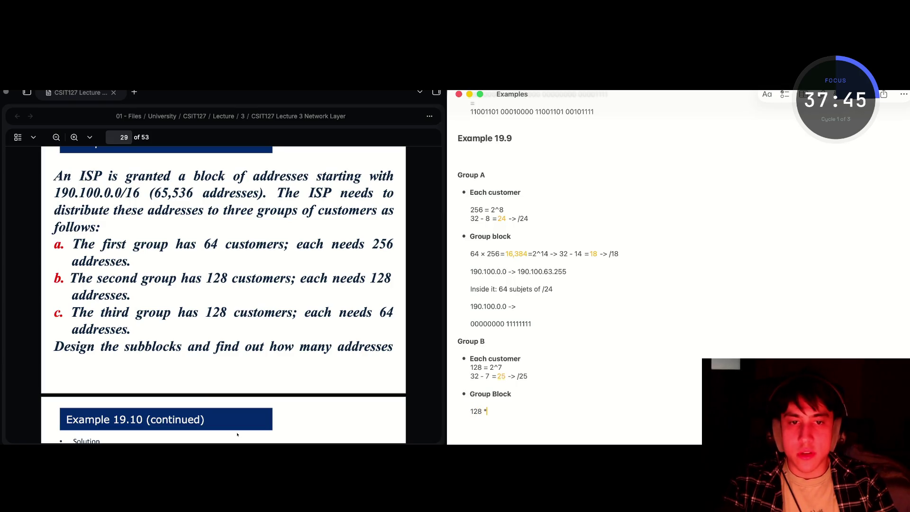
pyautogui.write(' 128')
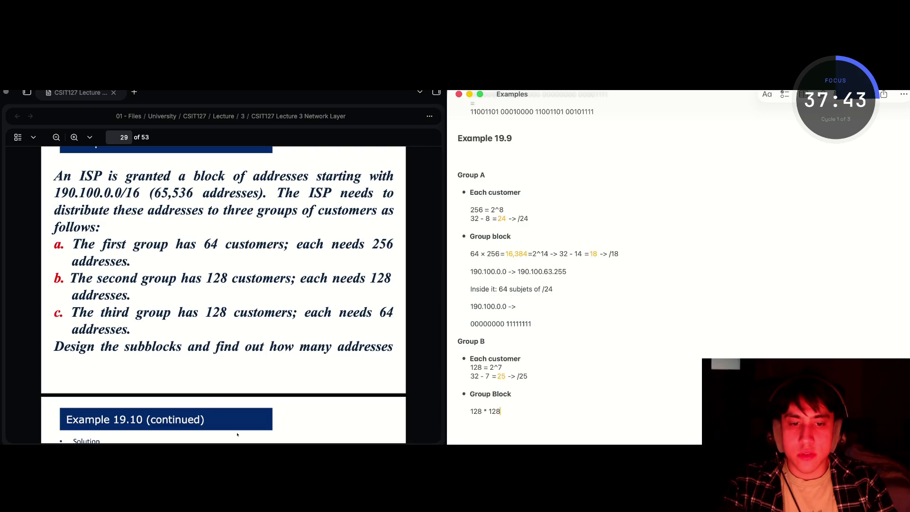
pyautogui.write(' =16,384')
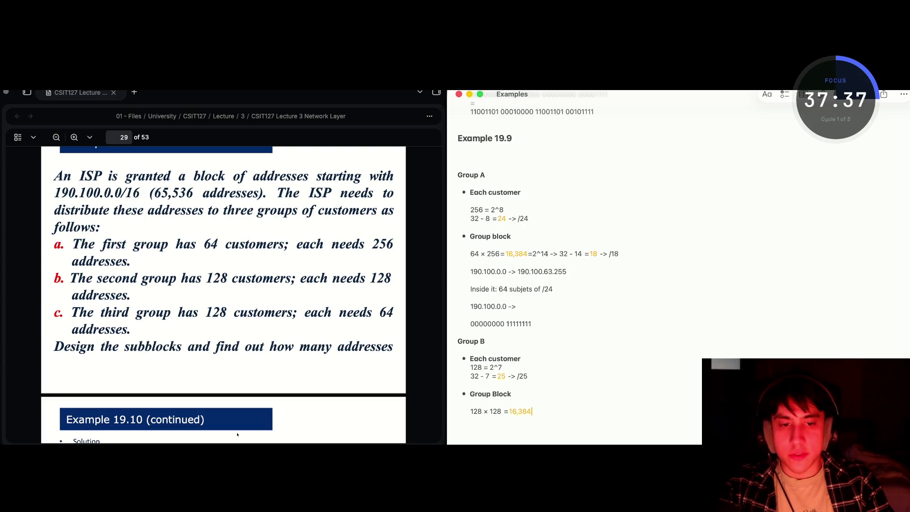
pyautogui.write('=')
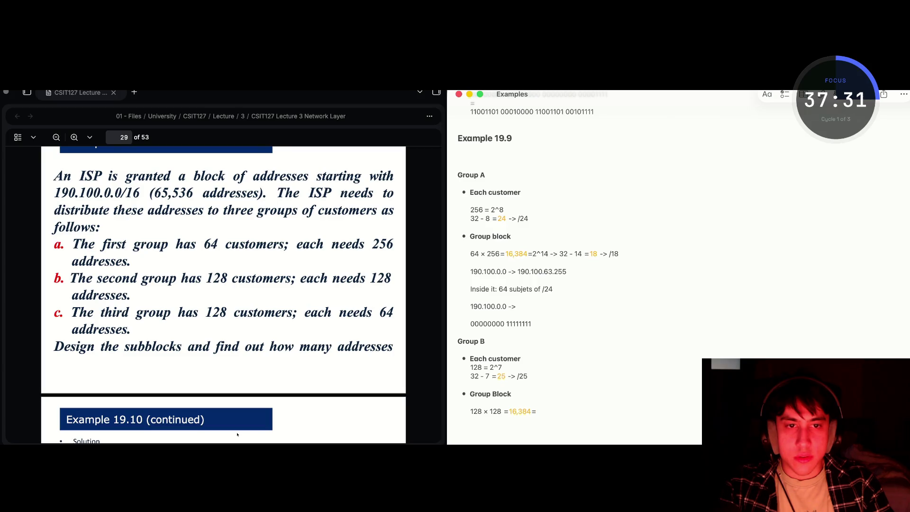
pyautogui.write('2^')
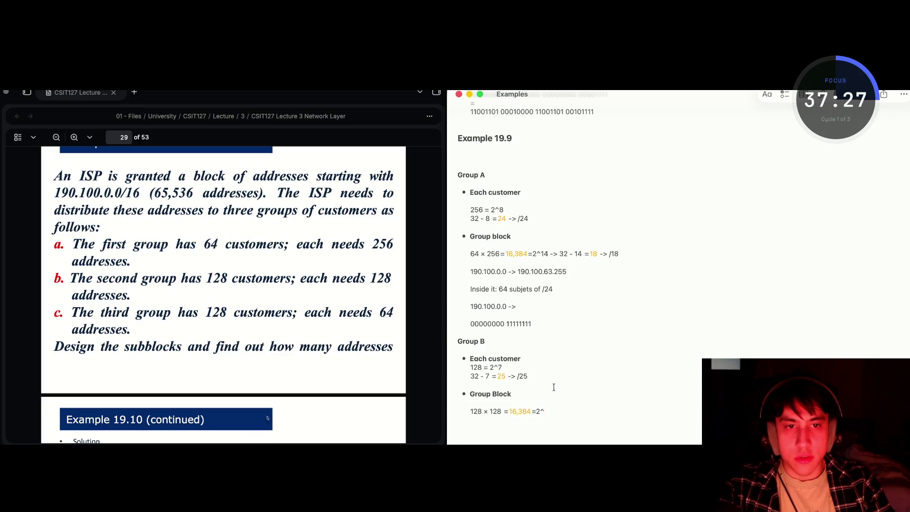
pyautogui.write('14')
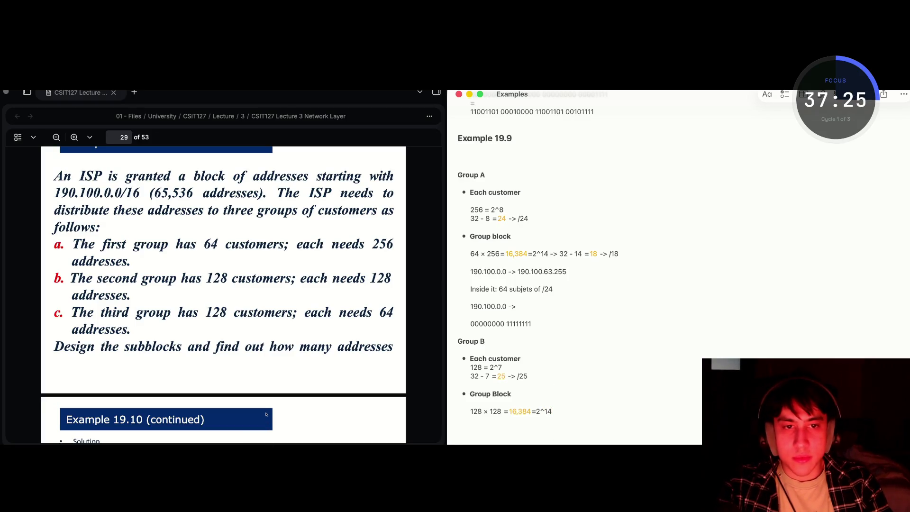
pyautogui.write(' ->')
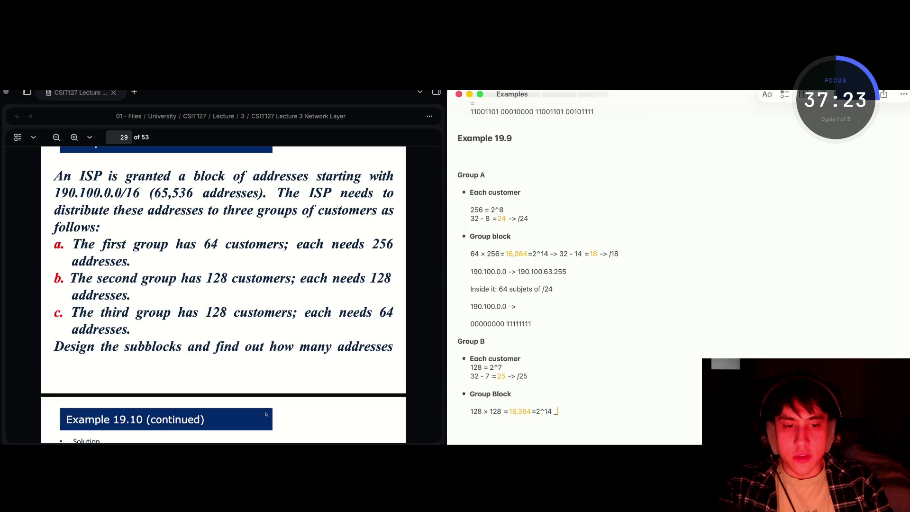
pyautogui.write('22')
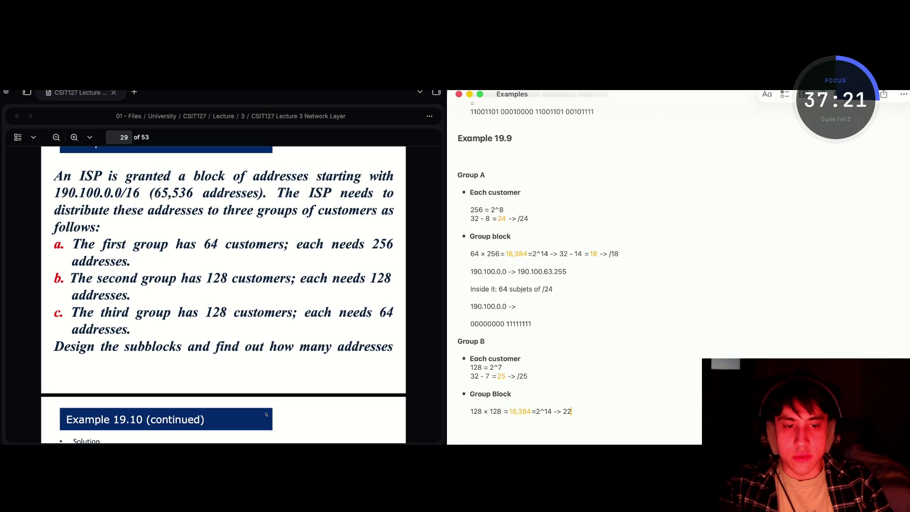
pyautogui.write(' -')
pyautogui.write(' =18')
pyautogui.press('BackSpace')
pyautogui.press('BackSpace')
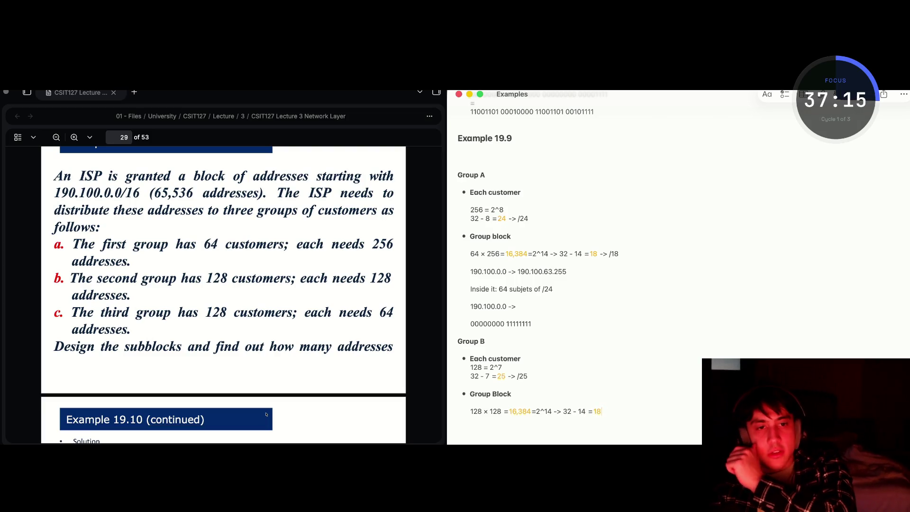
pyautogui.write('->')
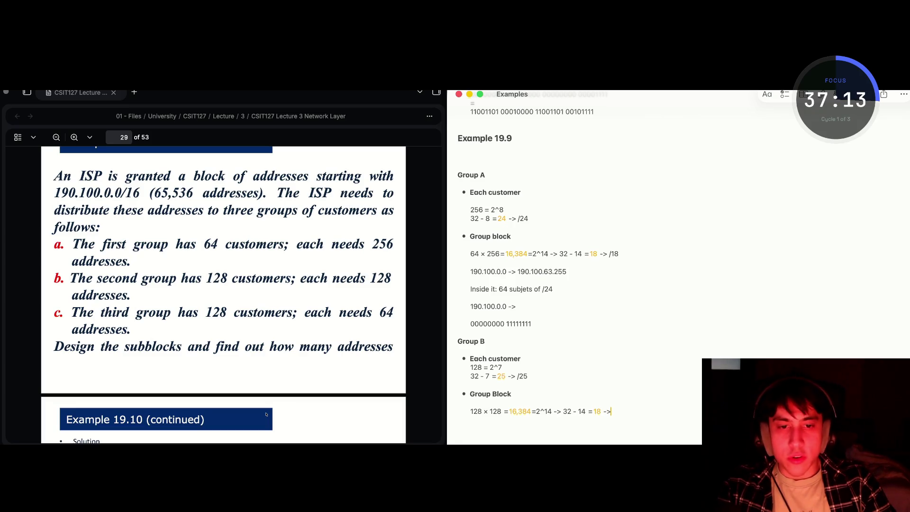
pyautogui.write(' /18')
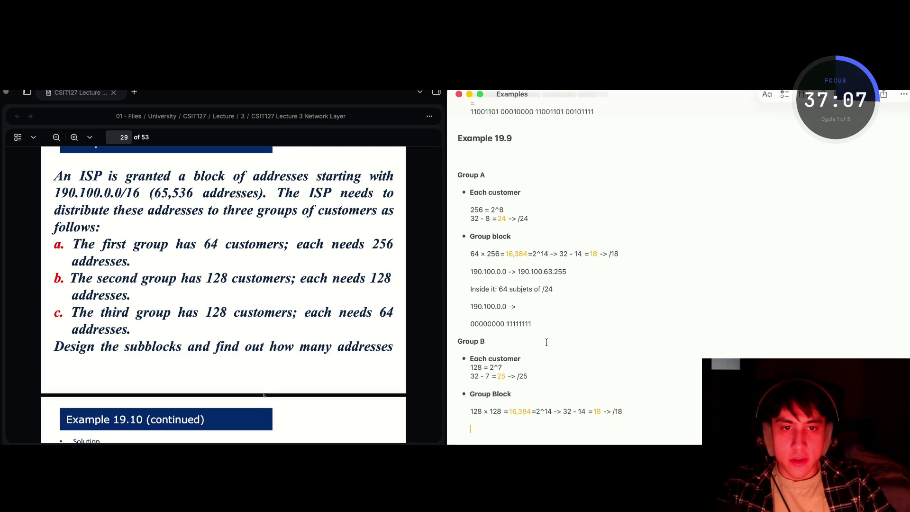
pyautogui.scroll(-1, 551, 338)
# Add the line '190.100.64.0 -> 190' under Group B's block, with third octet 64
pyautogui.write('190.')
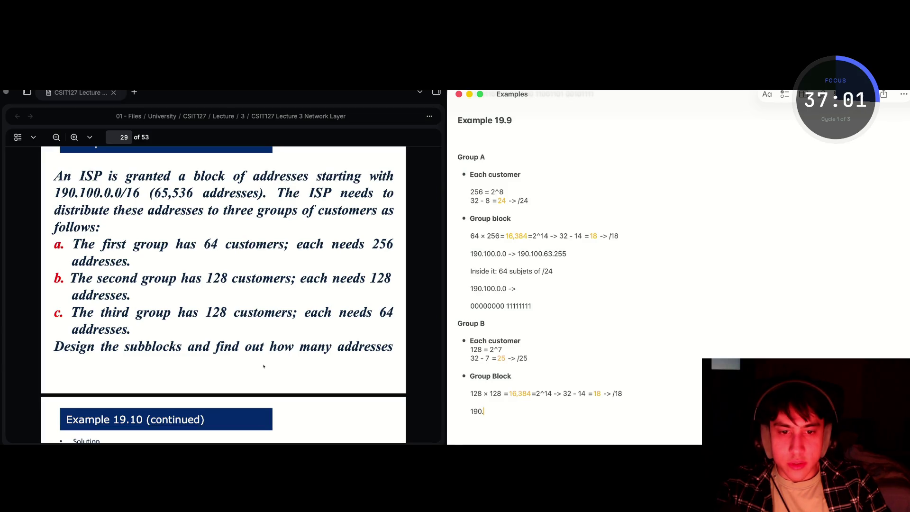
pyautogui.write('100')
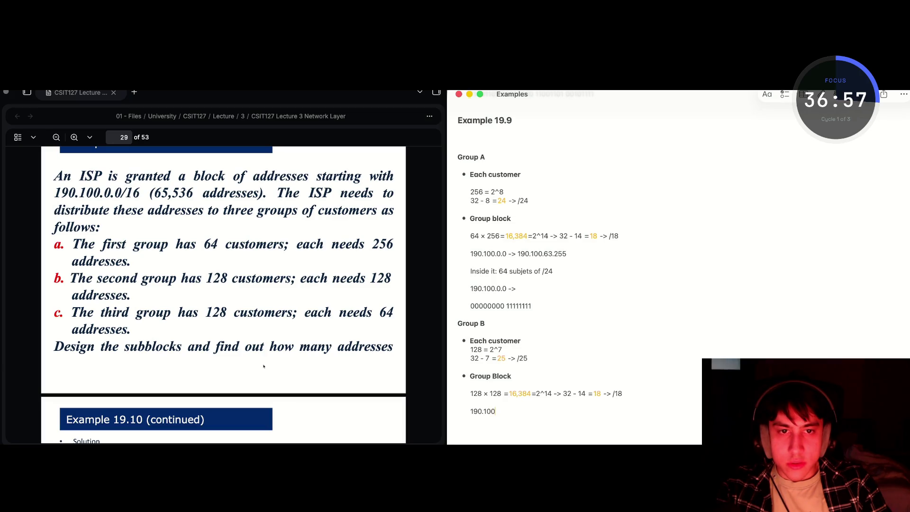
pyautogui.write('.0.0 ')
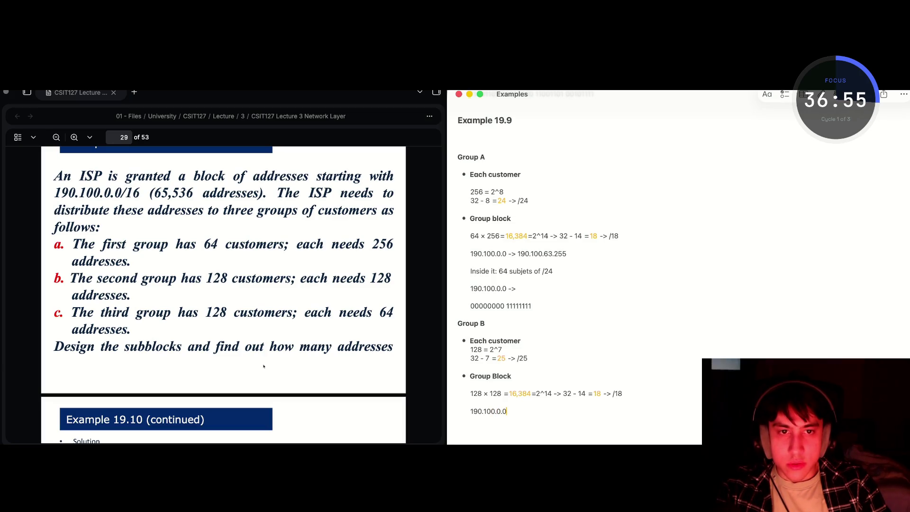
pyautogui.write('->')
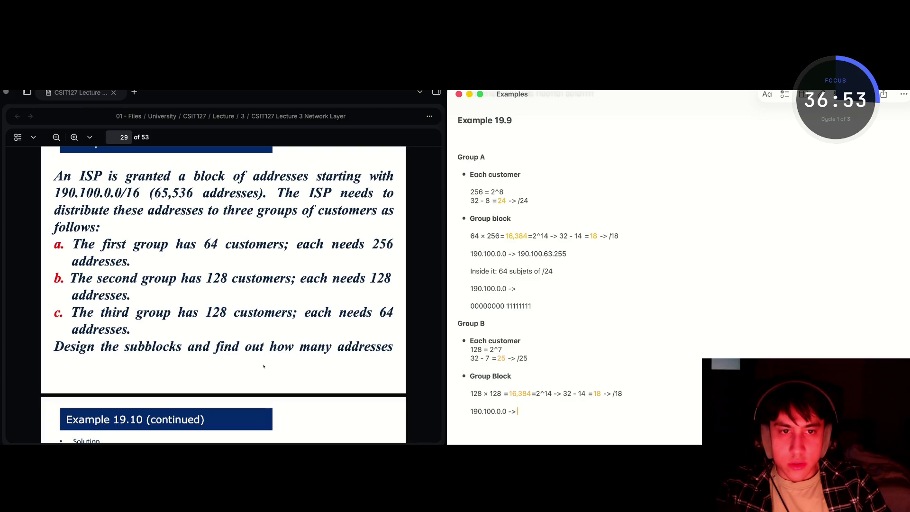
pyautogui.write(' 190')
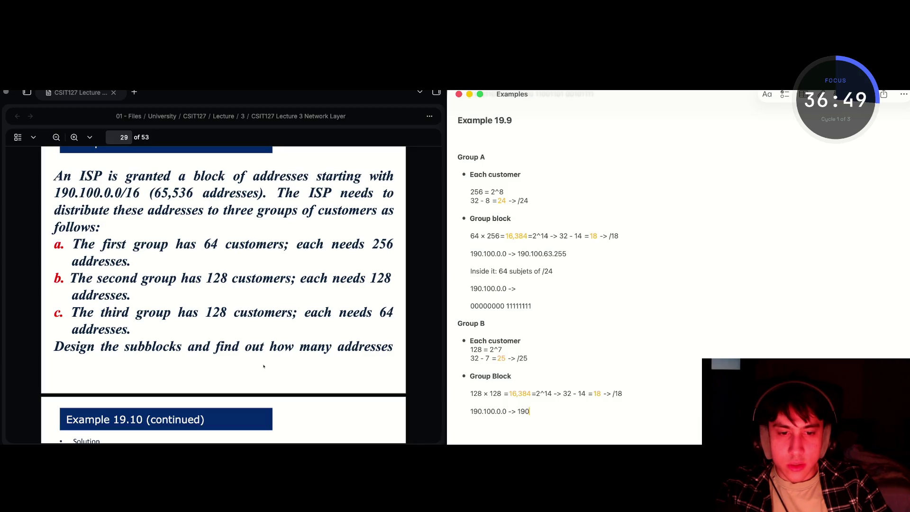
pyautogui.click(499, 410)
pyautogui.press('Delete')
pyautogui.write('64')
pyautogui.click(547, 408)
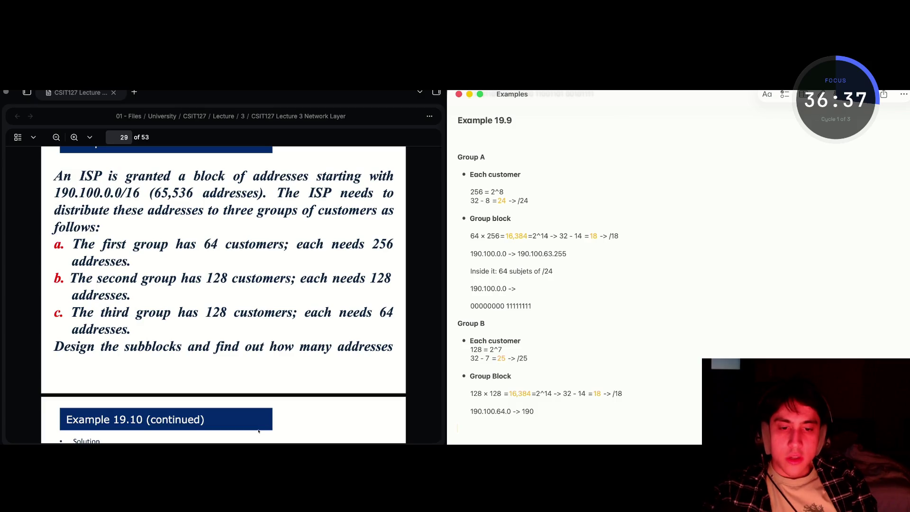
# Copy 190.100.64.0 and ask ChatGPT to convert it to binary
pyautogui.moveTo(512, 411); pyautogui.dragTo(475, 411)
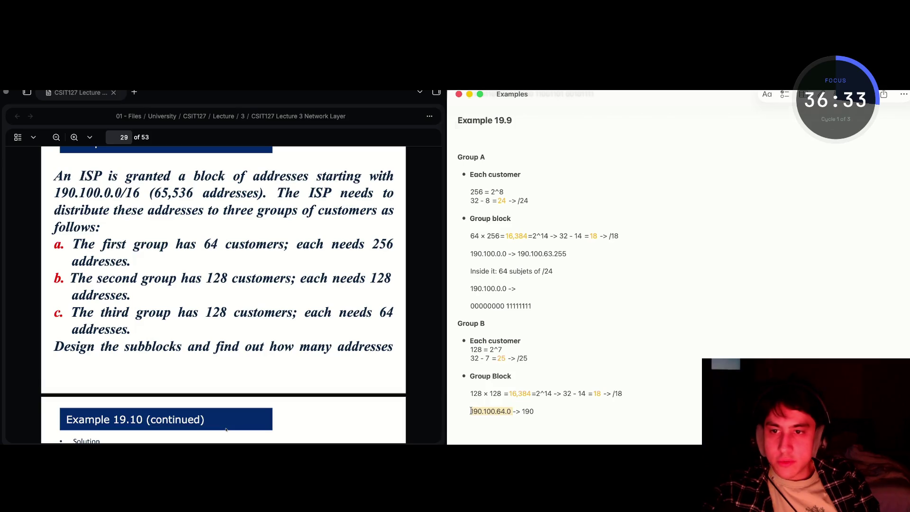
pyautogui.press('super+Tab')
pyautogui.write('190.100.64.0')
pyautogui.write('to ')
pyautogui.write('g')
pyautogui.press('BackSpace')
pyautogui.write('byna')
pyautogui.press('Return')
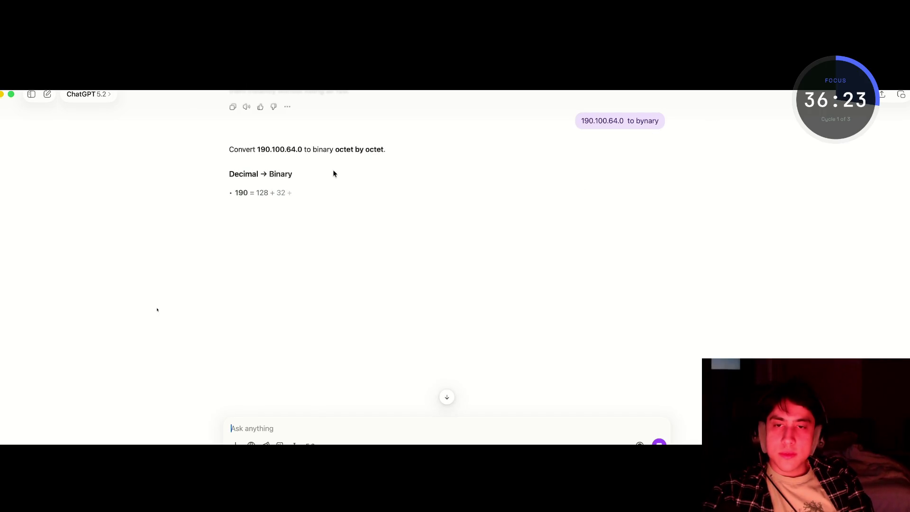
# Review the octet-by-octet breakdown and select the binary result 10111110.01100100.01000000.00000000
pyautogui.moveTo(333, 193)
pyautogui.mouseDown()
pyautogui.moveTo(239, 194)
pyautogui.moveTo(306, 198)
pyautogui.moveTo(278, 286)
pyautogui.mouseUp()
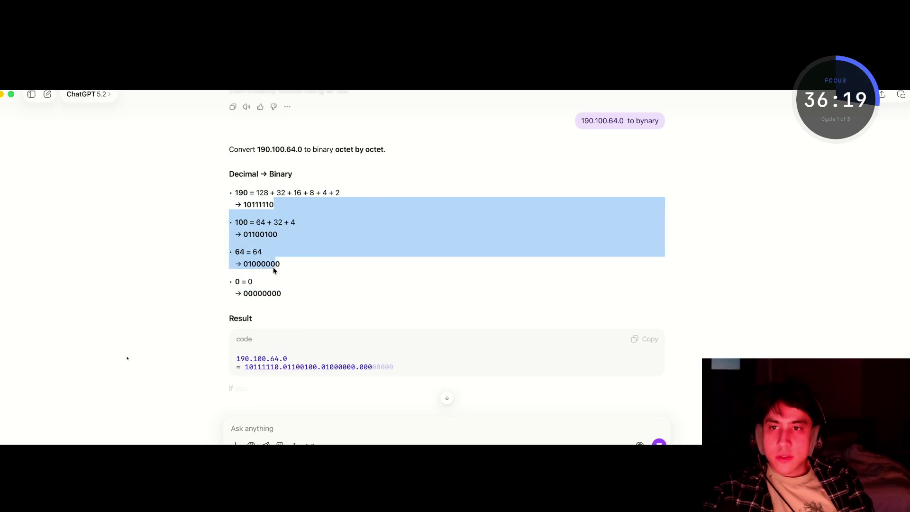
pyautogui.click(103, 96)
pyautogui.click(271, 237)
pyautogui.scroll(-2, 293, 346)
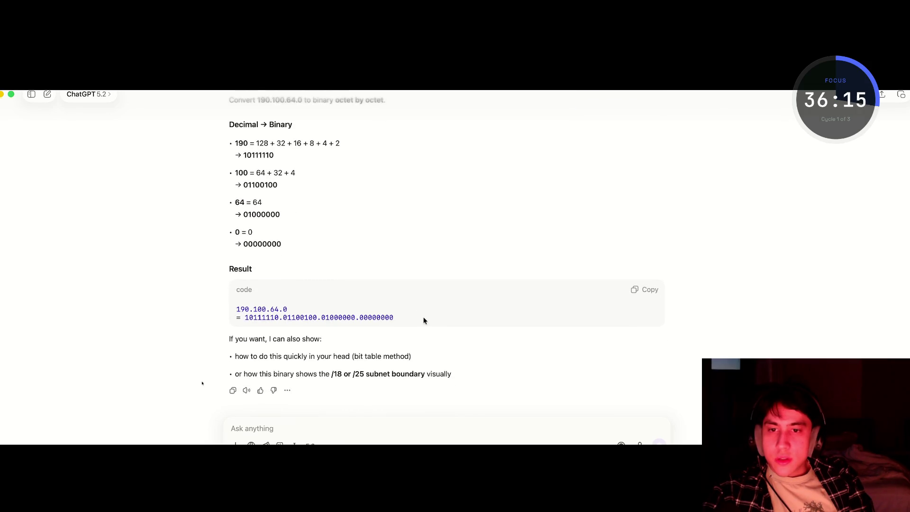
pyautogui.moveTo(396, 315); pyautogui.dragTo(246, 318)
pyautogui.press('super+c')
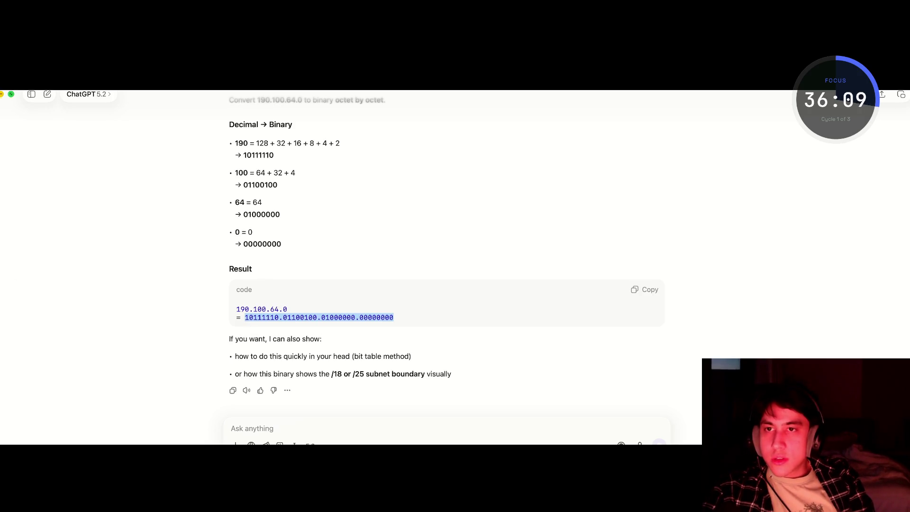
pyautogui.press('super+Tab')
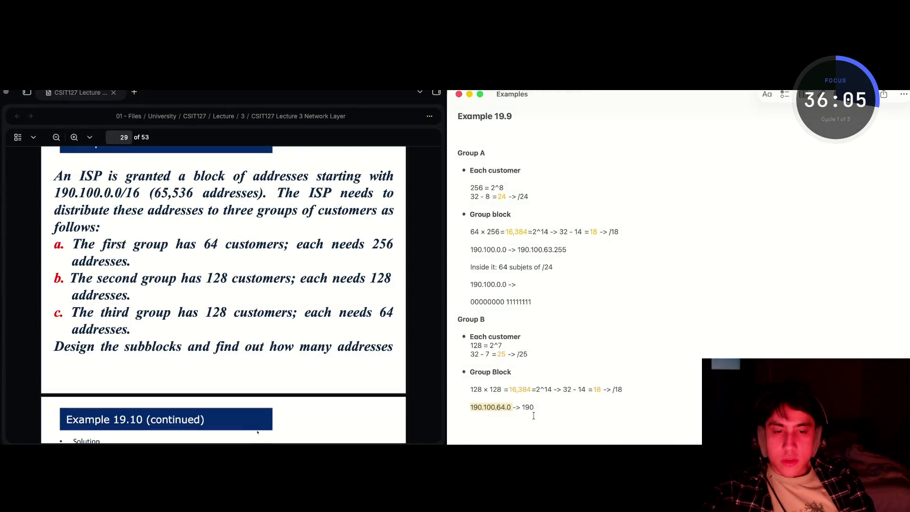
# Paste 10111110.01100100.01000000.00000000 below the 190.100.64.0 -> 190 line and strip the stray trailing symbols
pyautogui.scroll(-1, 531, 412)
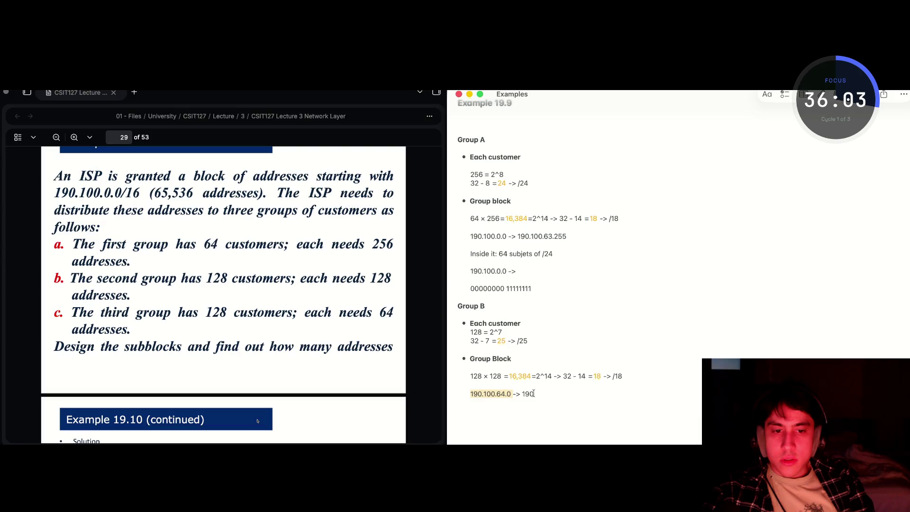
pyautogui.click(528, 411)
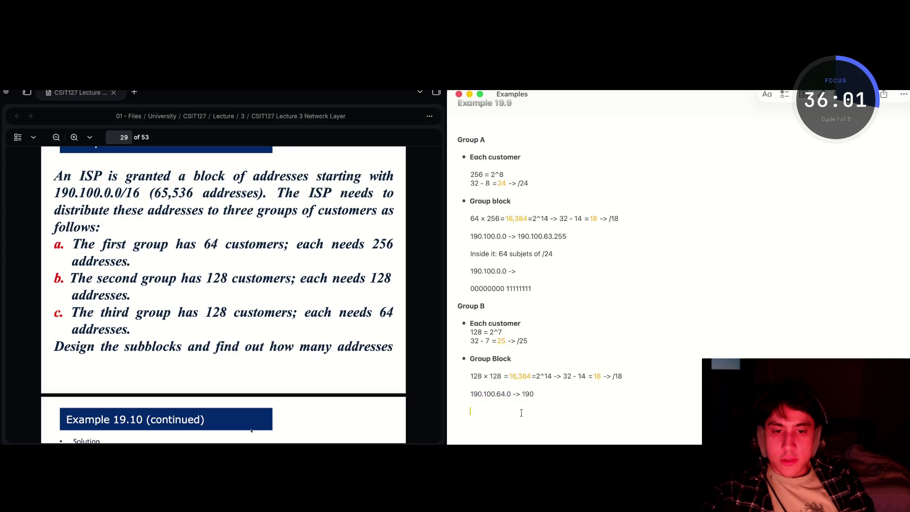
pyautogui.press('super+v')
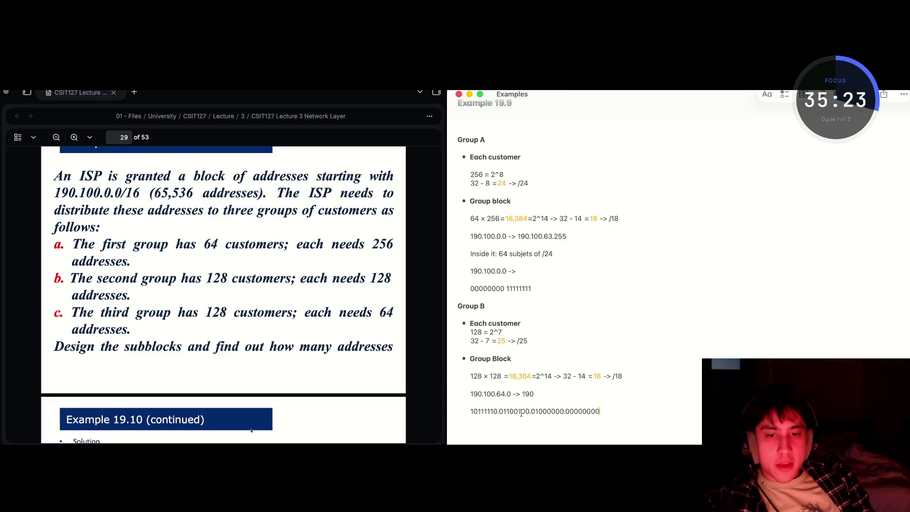
pyautogui.write('-')
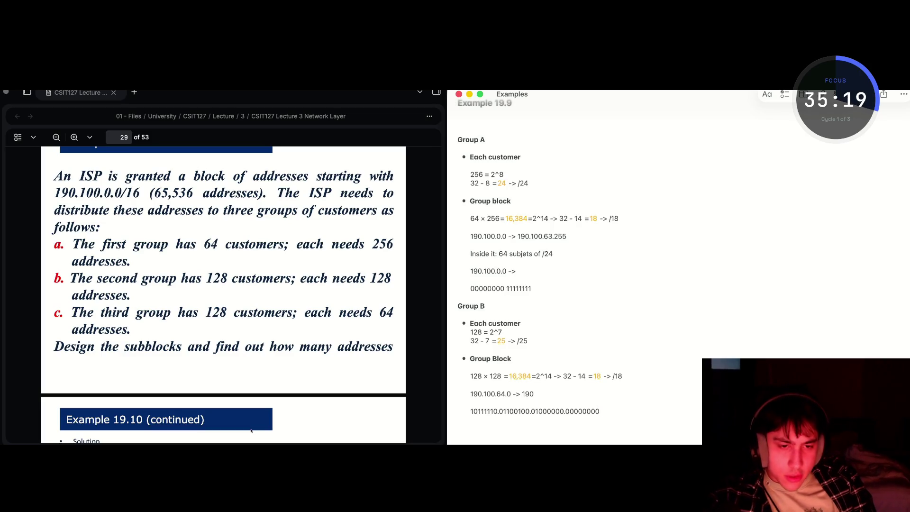
pyautogui.press('BackSpace')
pyautogui.press('BackSpace')
pyautogui.write('->')
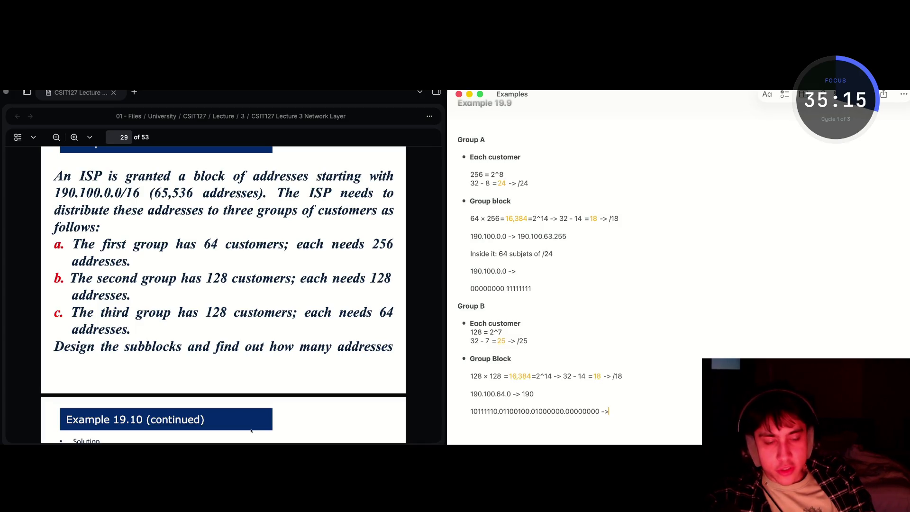
pyautogui.press('BackSpace')
pyautogui.press('BackSpace')
pyautogui.press('BackSpace')
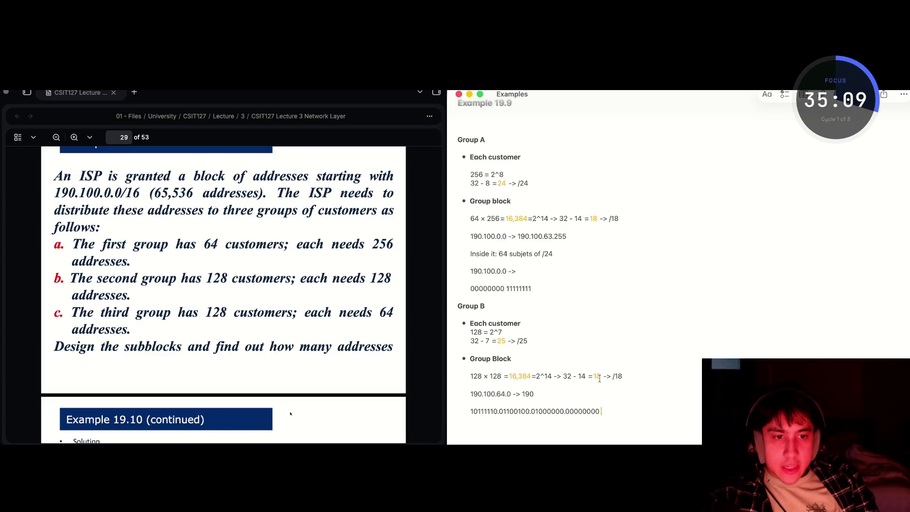
pyautogui.moveTo(622, 376); pyautogui.dragTo(616, 376)
pyautogui.click(604, 412)
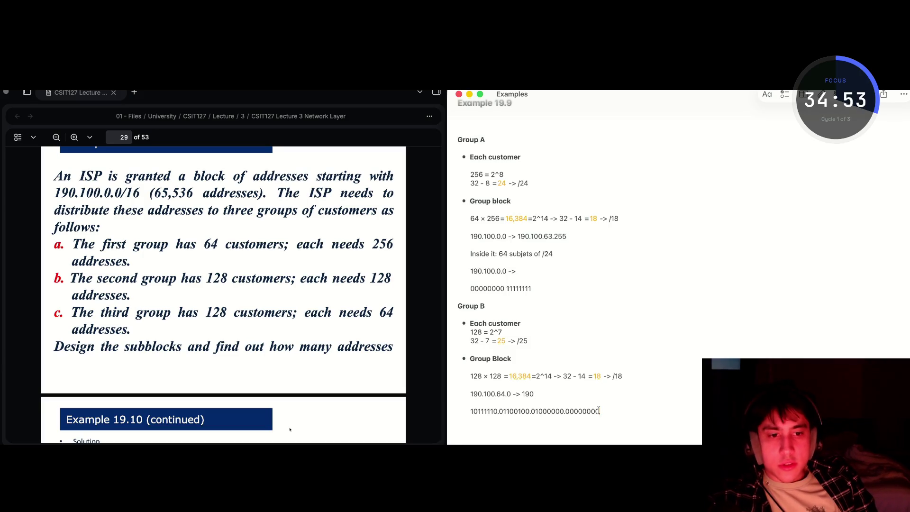
pyautogui.moveTo(599, 411); pyautogui.dragTo(520, 413)
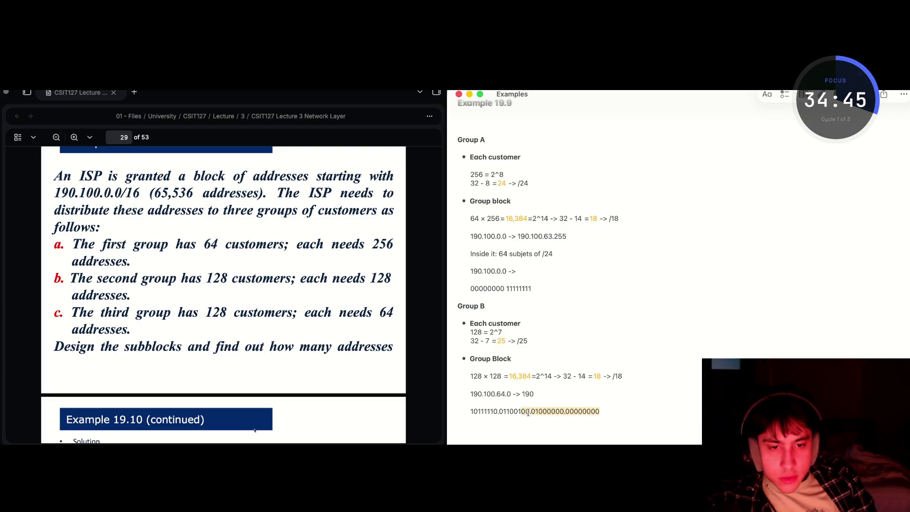
# Edit the binary line to 10111110.01100111.11111111.11111111 by turning the host bits into 1s
pyautogui.click(529, 412)
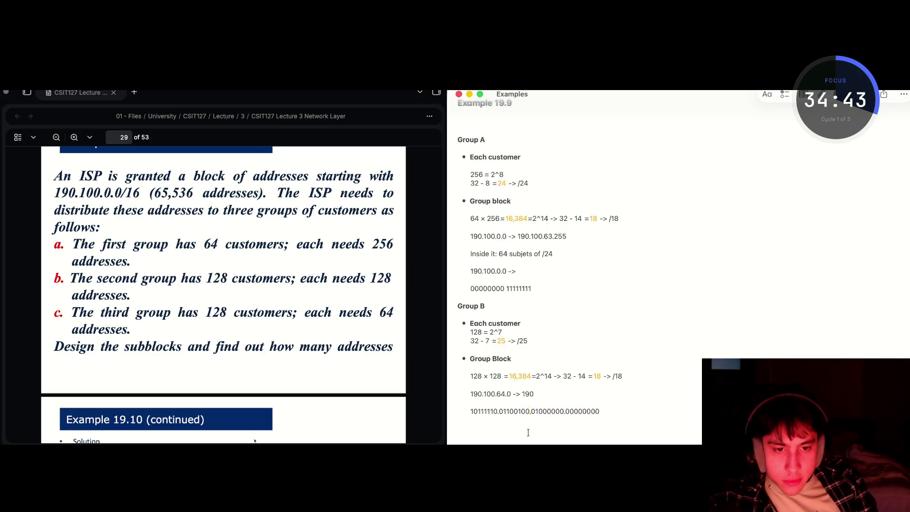
pyautogui.press('BackSpace')
pyautogui.press('BackSpace')
pyautogui.write('11')
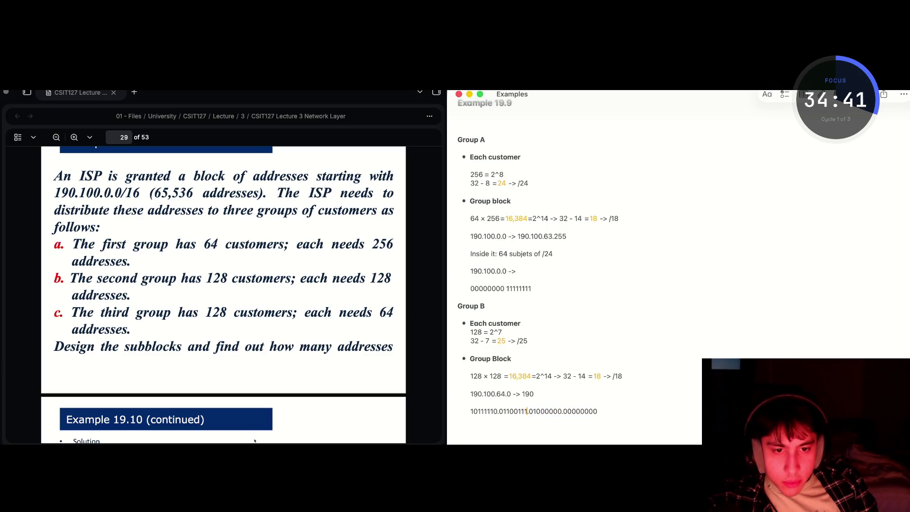
pyautogui.write('1')
pyautogui.press('Delete')
pyautogui.moveTo(562, 411); pyautogui.dragTo(535, 411)
pyautogui.press('BackSpace')
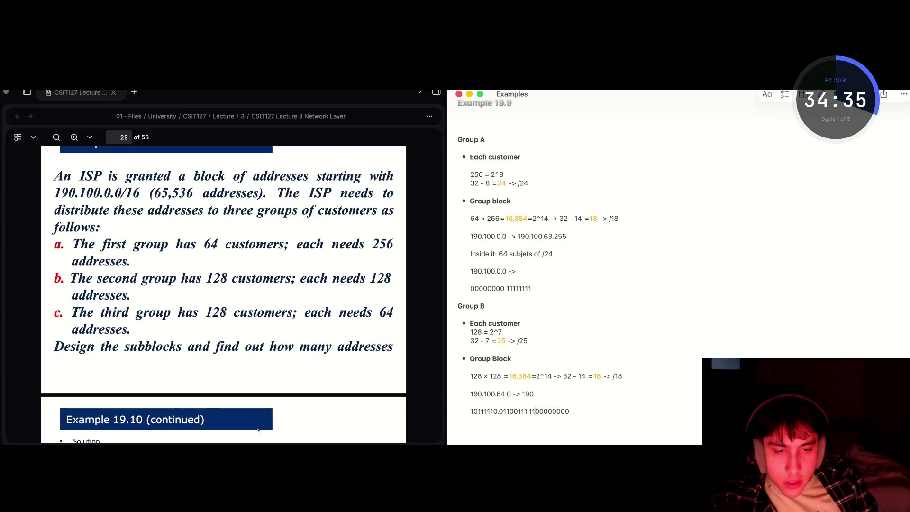
pyautogui.write('111111')
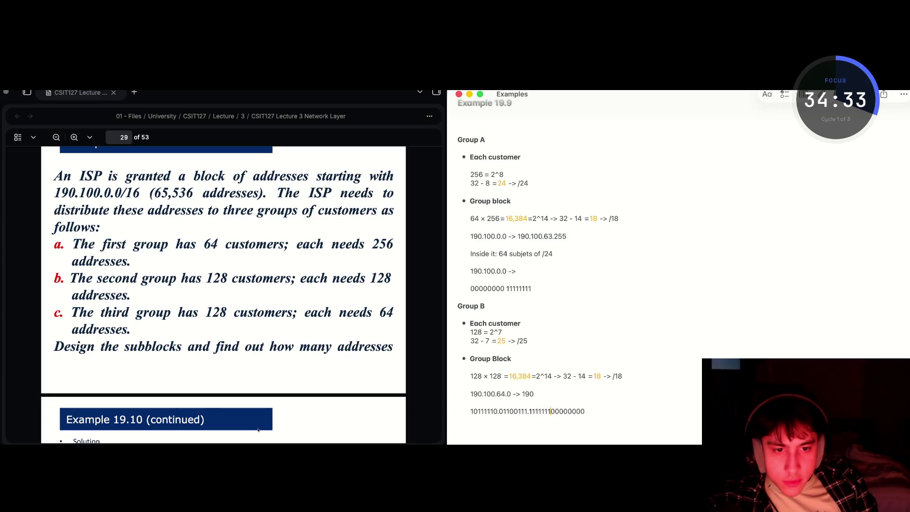
pyautogui.write('.')
pyautogui.moveTo(593, 413); pyautogui.dragTo(558, 417)
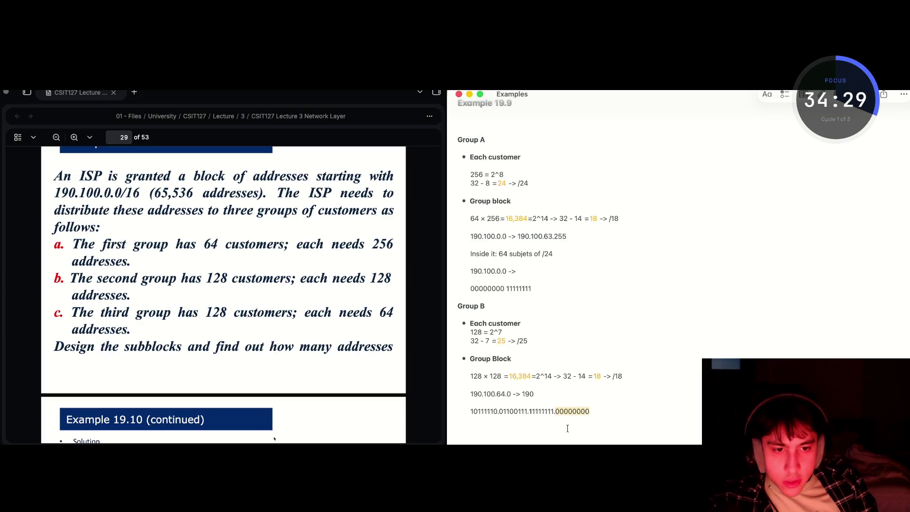
pyautogui.press('BackSpace')
pyautogui.write('1')
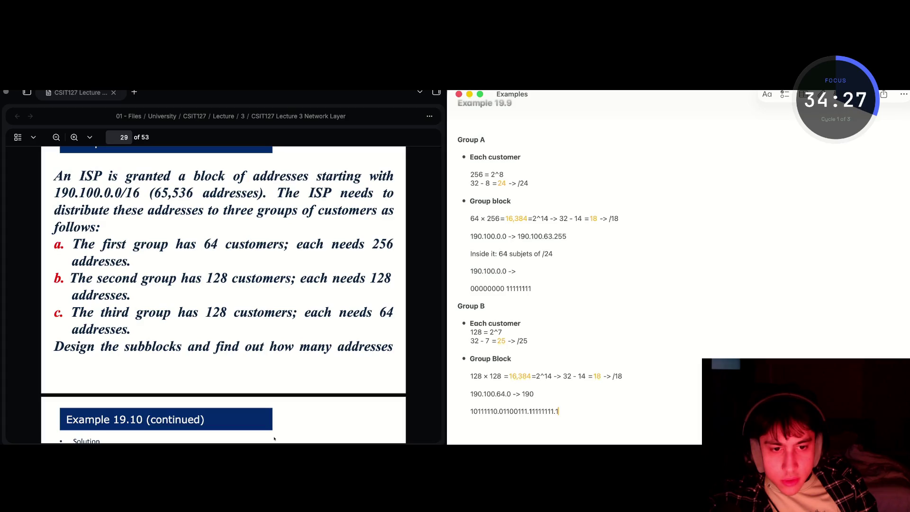
pyautogui.write('111')
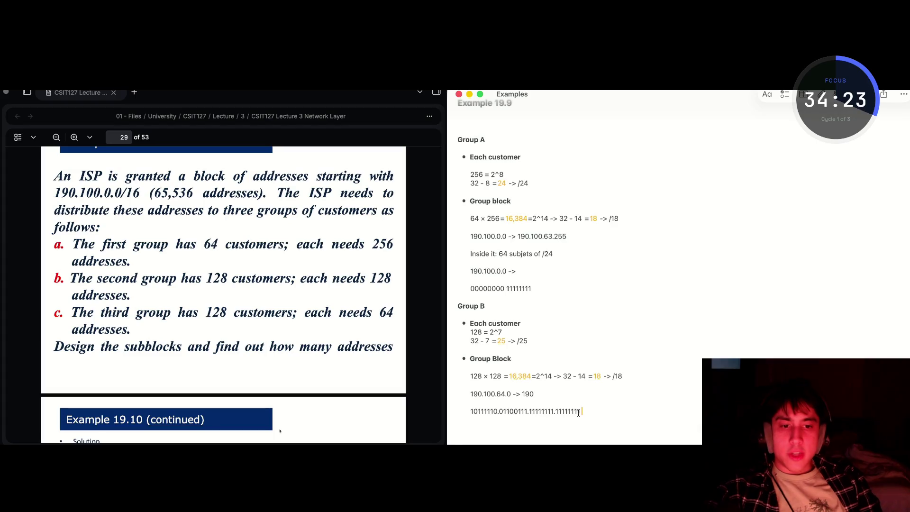
pyautogui.press('Return')
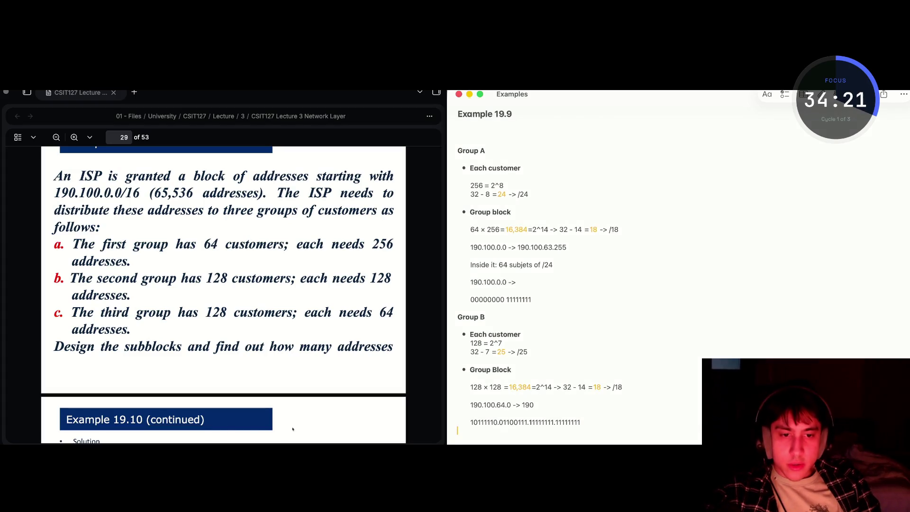
# Select the finished binary line and move the lecture PDF window aside while switching apps
pyautogui.moveTo(581, 428); pyautogui.dragTo(470, 424)
pyautogui.press('super+c')
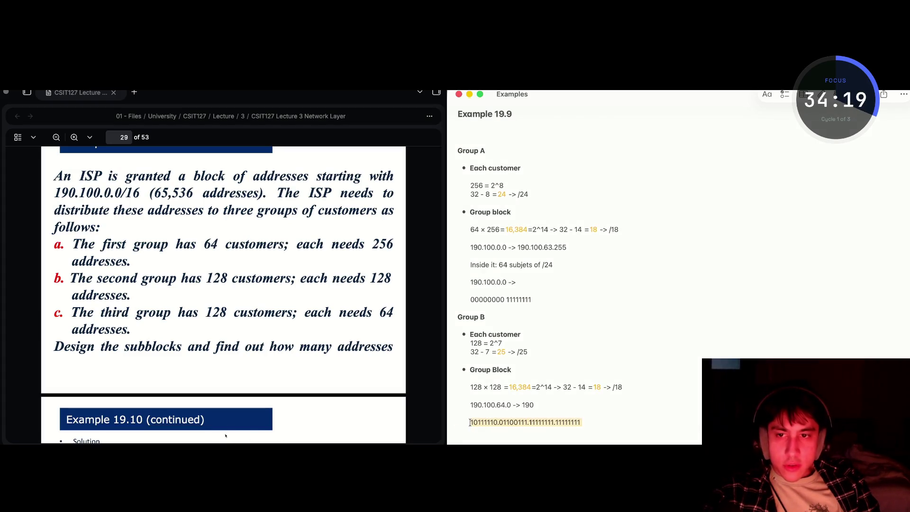
pyautogui.press('super+Tab')
pyautogui.press('super+Tab')
pyautogui.press('super+Tab')
pyautogui.press('super+Tab')
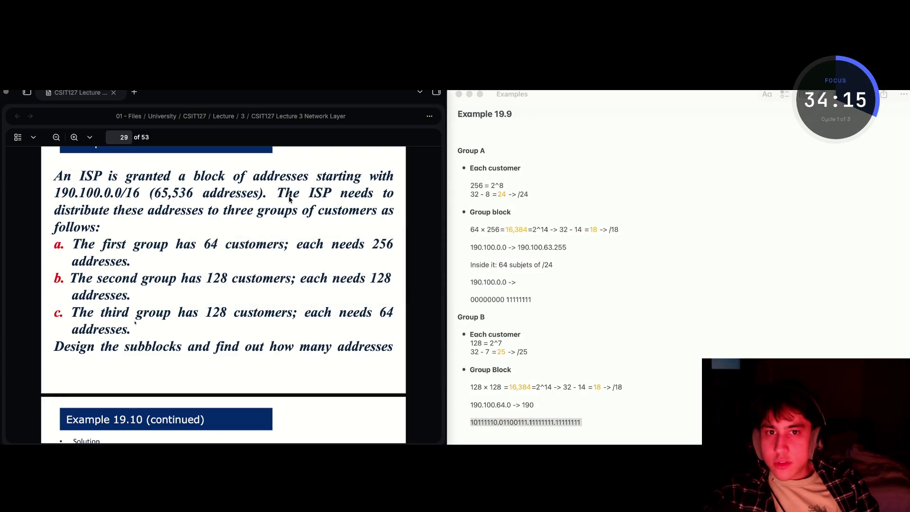
pyautogui.press('super+Tab')
pyautogui.press('super+shift+Tab')
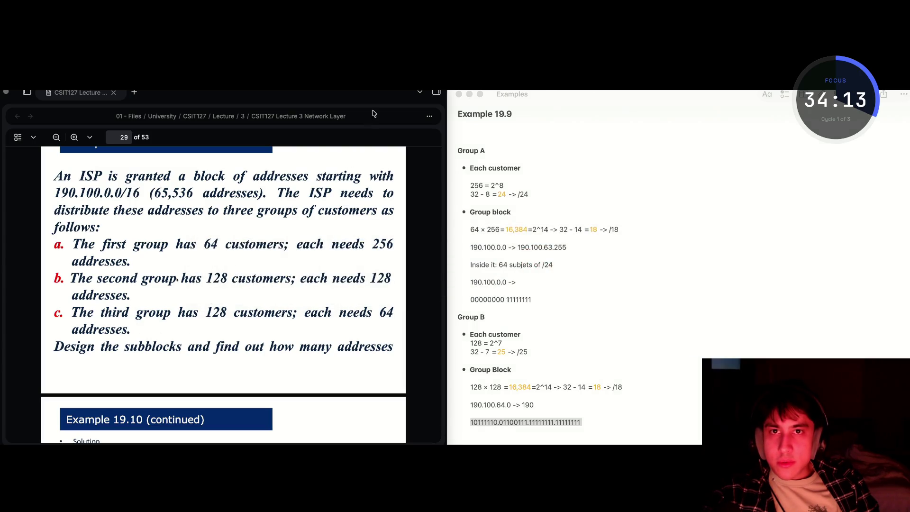
pyautogui.moveTo(370, 95)
pyautogui.mouseDown()
pyautogui.moveTo(353, 284)
pyautogui.moveTo(351, 124)
pyautogui.moveTo(2, 309)
pyautogui.mouseUp()
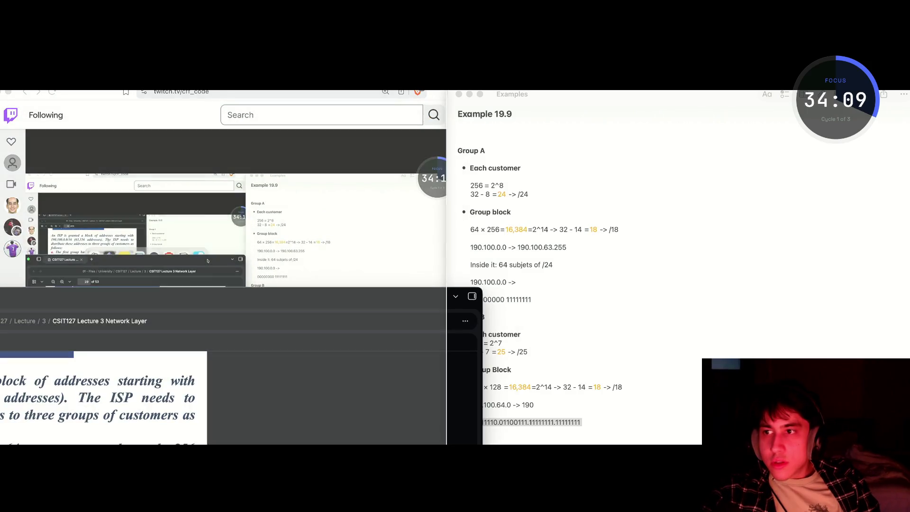
# Paste the binary address into ChatGPT and ask for it 'to dicimal'
pyautogui.press('super+Tab')
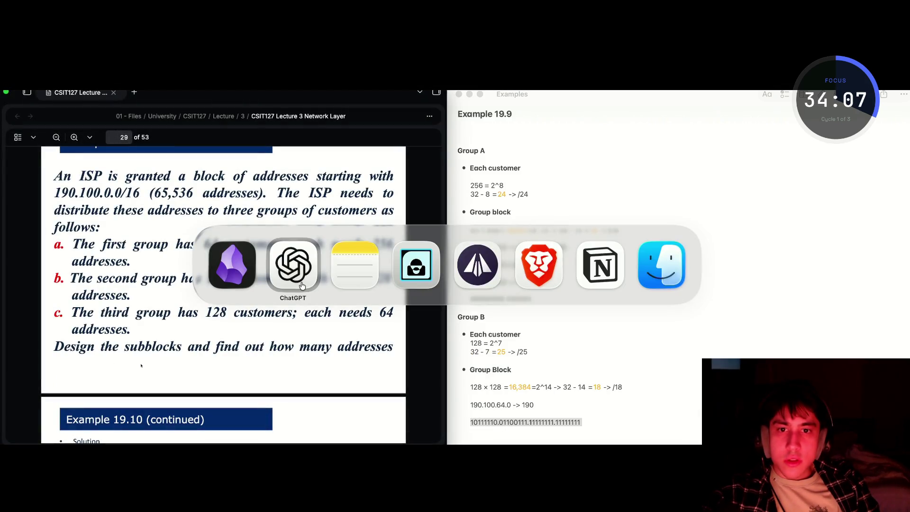
pyautogui.press('super+Tab')
pyautogui.press('super+Tab')
pyautogui.click(301, 270)
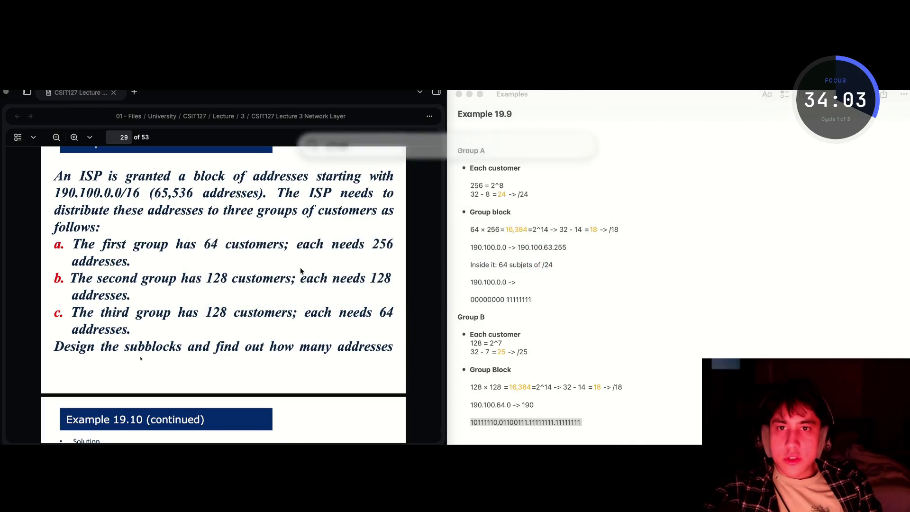
pyautogui.press('super+v')
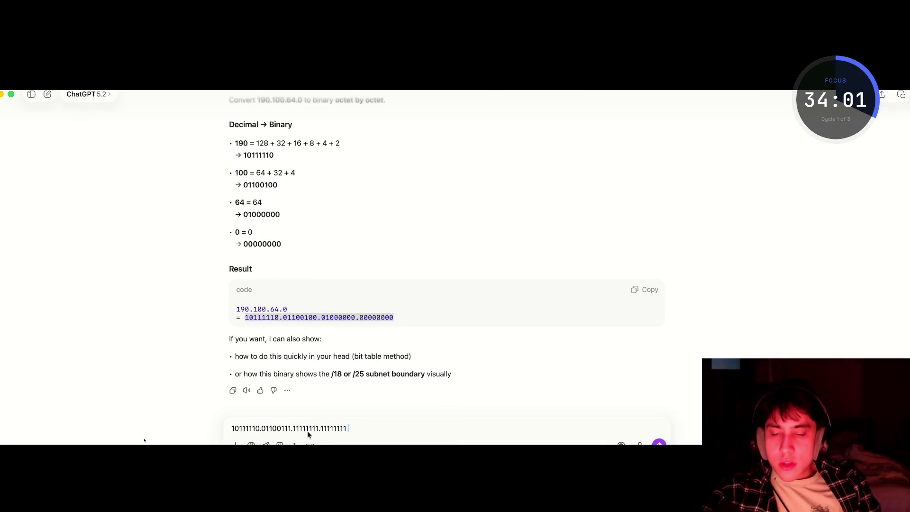
pyautogui.write(' to di')
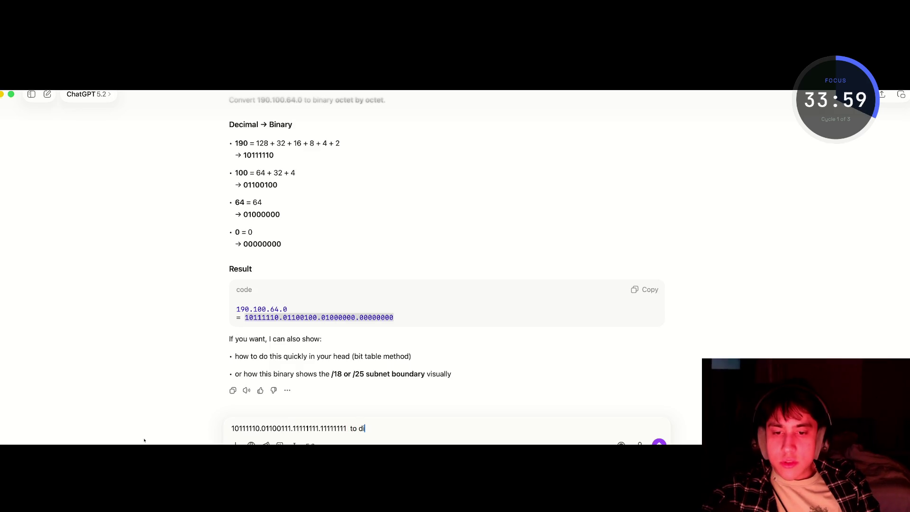
pyautogui.press('BackSpace')
pyautogui.write('eci')
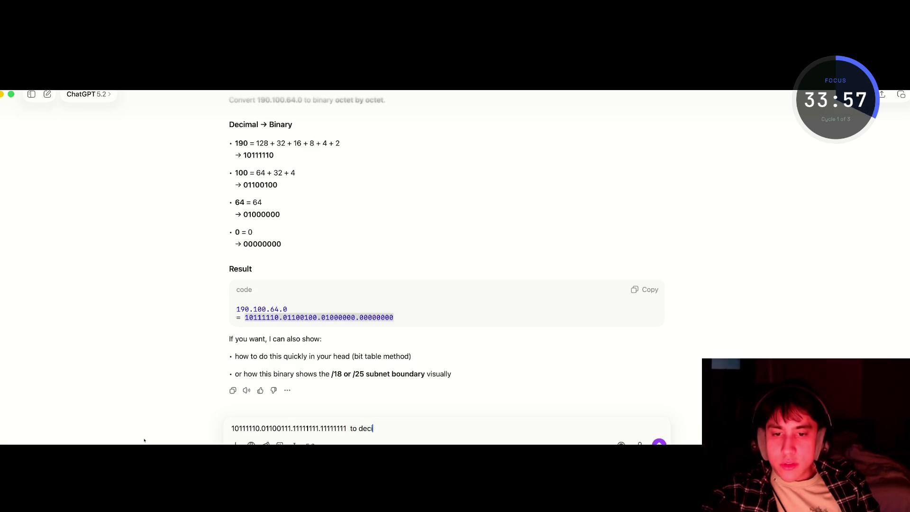
pyautogui.write('mal')
pyautogui.press('Return')
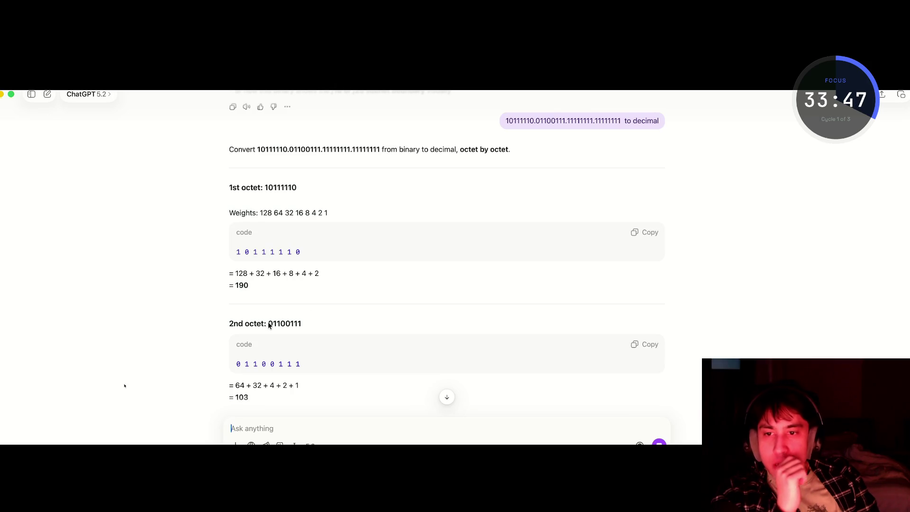
# Read the octet-by-octet reply and select the decimal result 190.103.255.255
pyautogui.moveTo(264, 325)
pyautogui.mouseDown()
pyautogui.moveTo(243, 326)
pyautogui.moveTo(266, 325)
pyautogui.mouseUp()
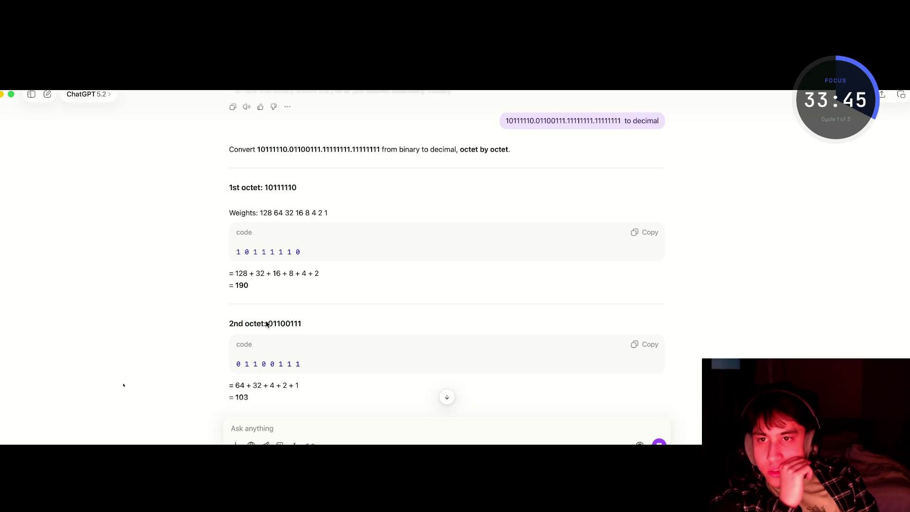
pyautogui.moveTo(252, 188); pyautogui.dragTo(219, 189)
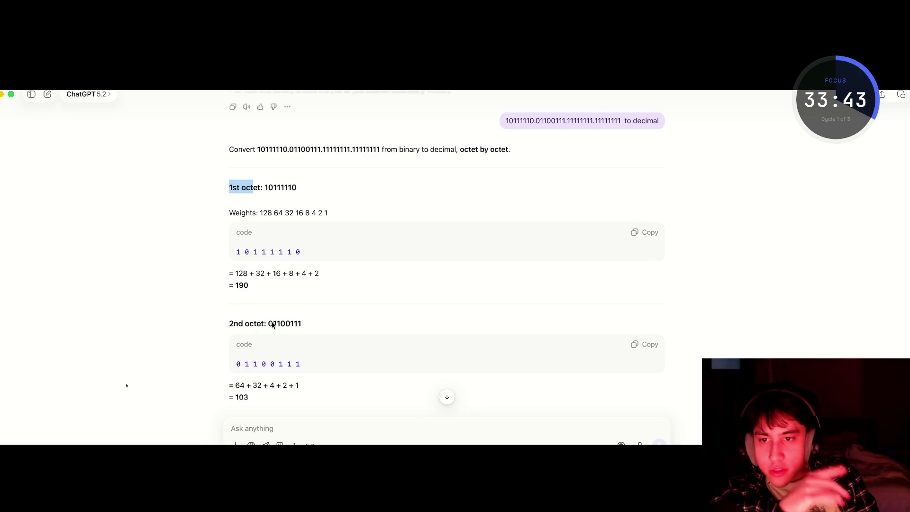
pyautogui.scroll(-5, 263, 324)
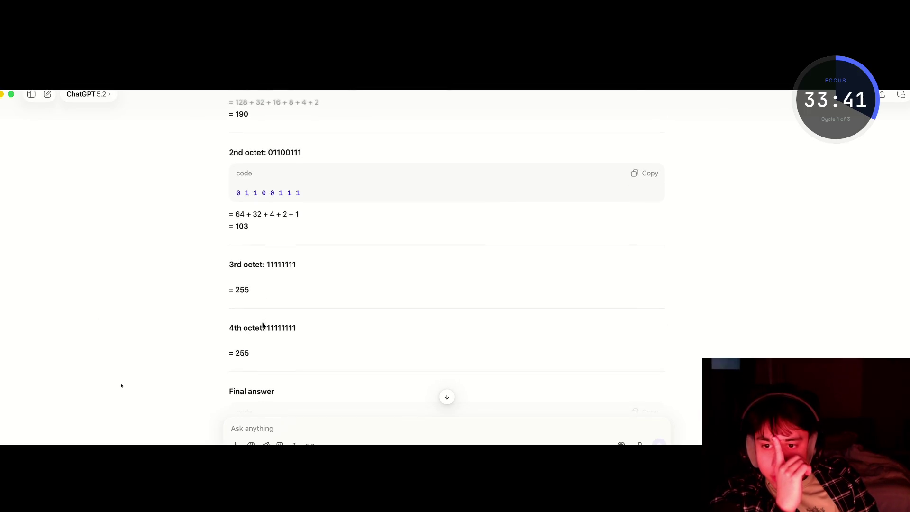
pyautogui.scroll(-2, 263, 325)
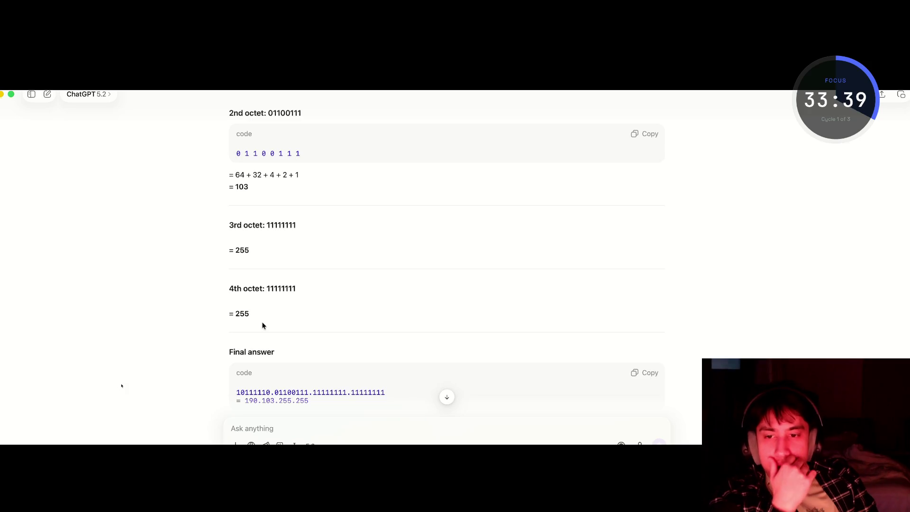
pyautogui.scroll(-2, 262, 325)
pyautogui.moveTo(307, 353); pyautogui.dragTo(254, 353)
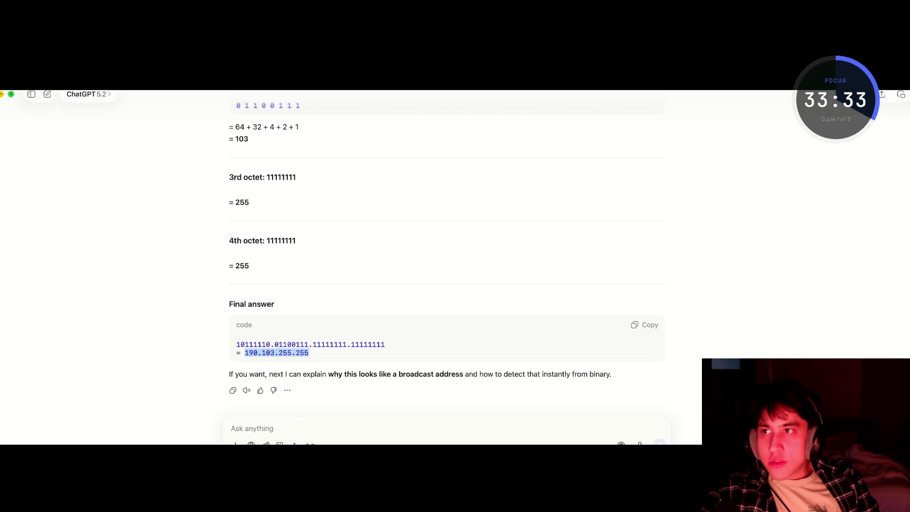
pyautogui.press('super+h')
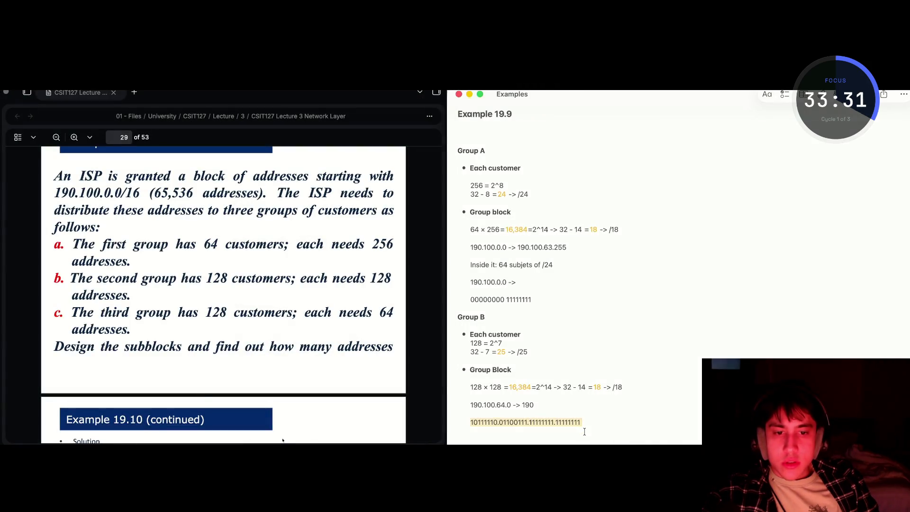
# Replace the '190' after the arrow with 190.103.255.255 in Group B's range line
pyautogui.moveTo(534, 405); pyautogui.dragTo(521, 406)
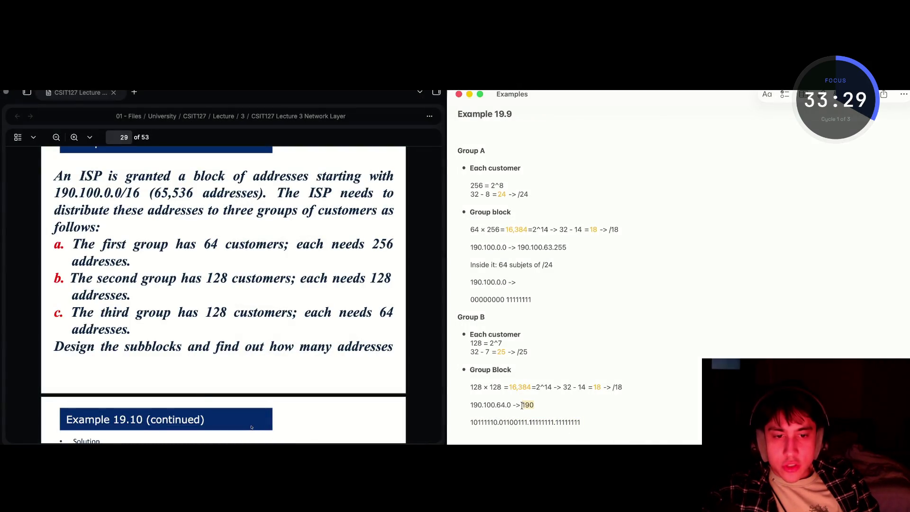
pyautogui.write('190.103.255.255')
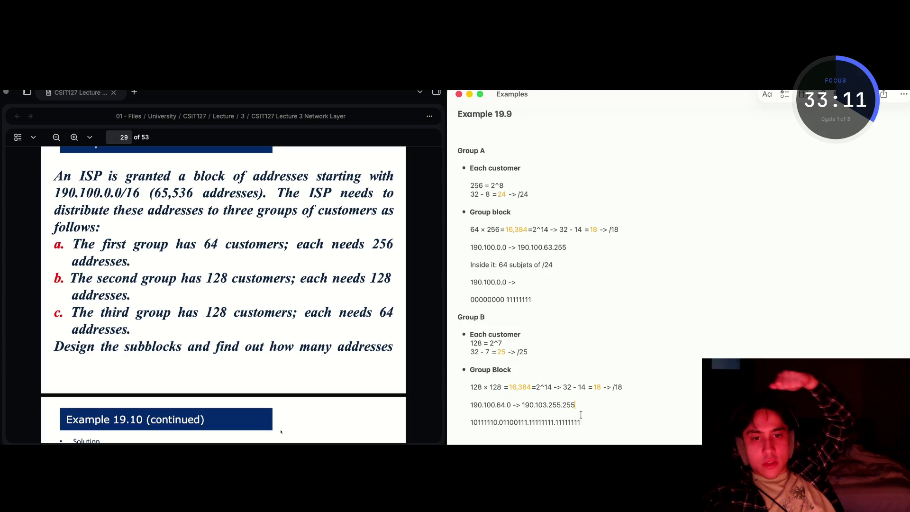
pyautogui.press('super+shift+5')
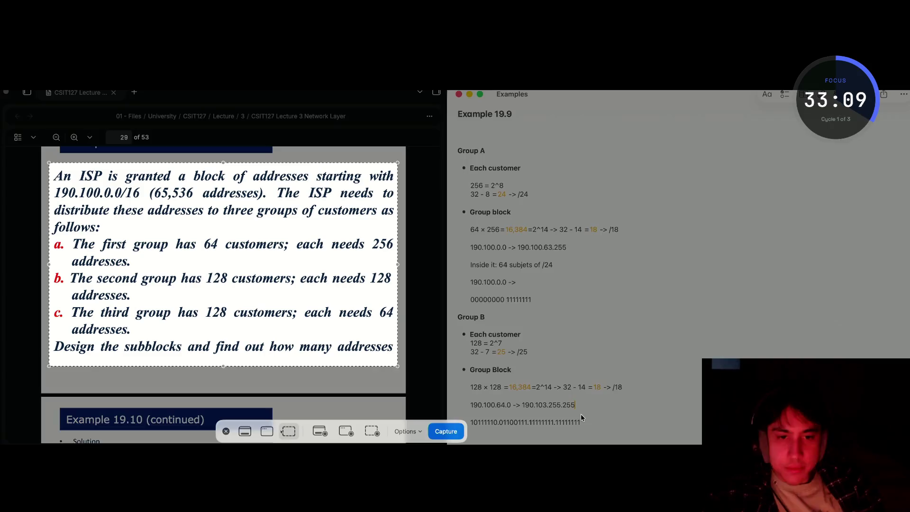
# Take a region screenshot covering both the Group A and Group B working
pyautogui.moveTo(587, 254)
pyautogui.mouseDown()
pyautogui.moveTo(551, 374)
pyautogui.moveTo(611, 266)
pyautogui.moveTo(625, 288)
pyautogui.moveTo(627, 406)
pyautogui.moveTo(619, 408)
pyautogui.mouseUp()
pyautogui.press('Escape')
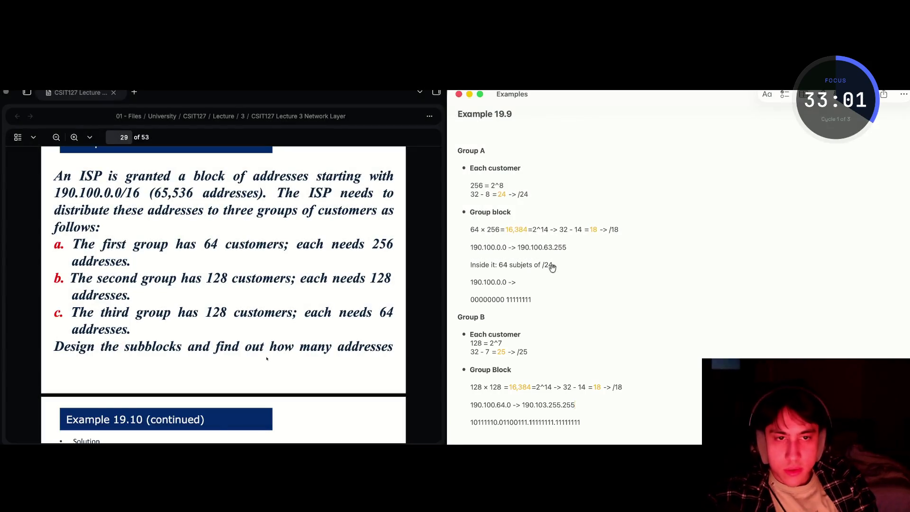
pyautogui.press('super+shift+5')
pyautogui.moveTo(542, 317); pyautogui.dragTo(546, 205)
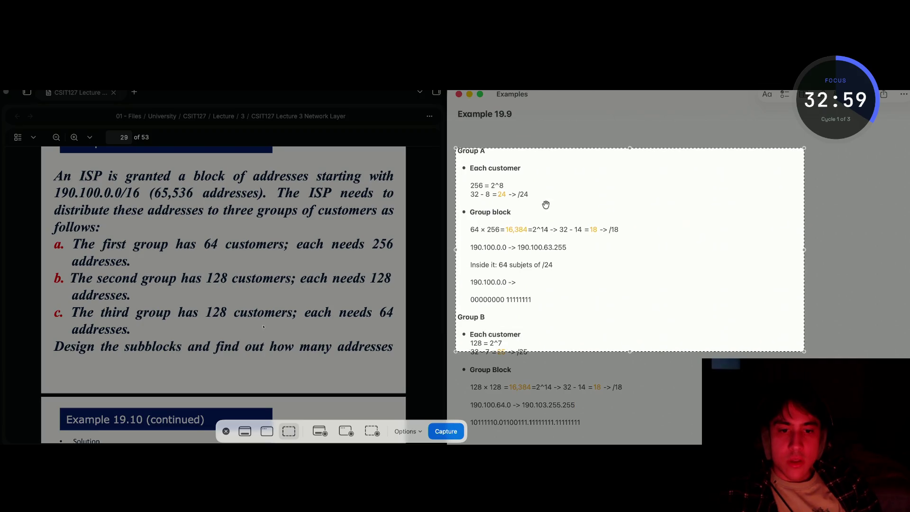
pyautogui.moveTo(527, 346); pyautogui.dragTo(528, 435)
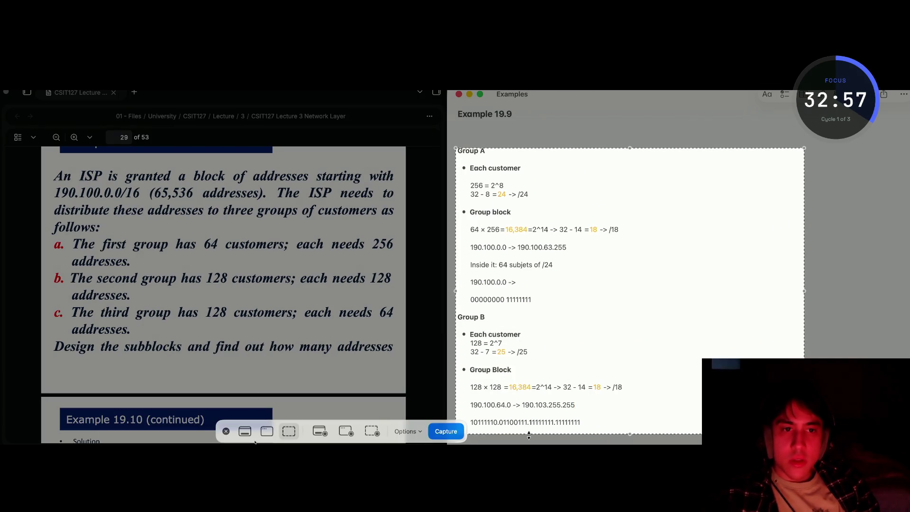
pyautogui.press('Return')
pyautogui.press('super+Tab')
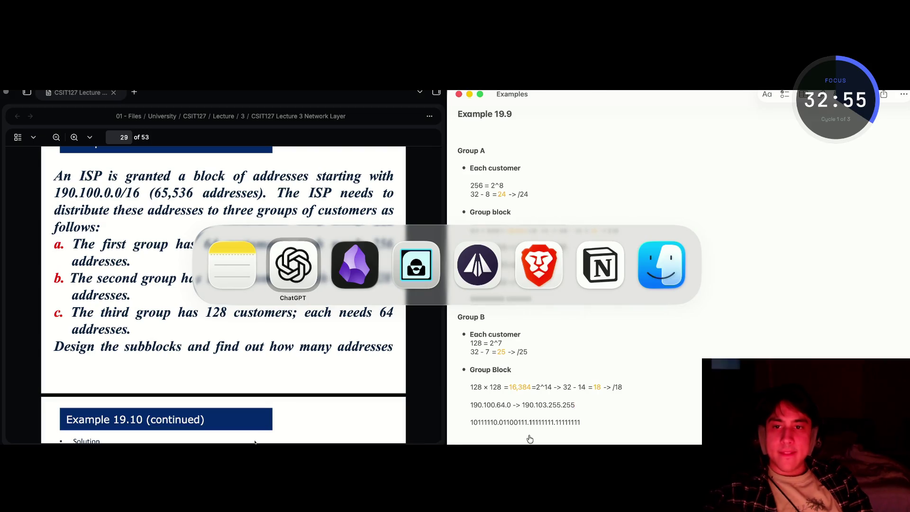
pyautogui.press('Escape')
pyautogui.press('super+space')
# Launch ChatGPT and send the note screenshot with the question 'correct?'
pyautogui.write('chat')
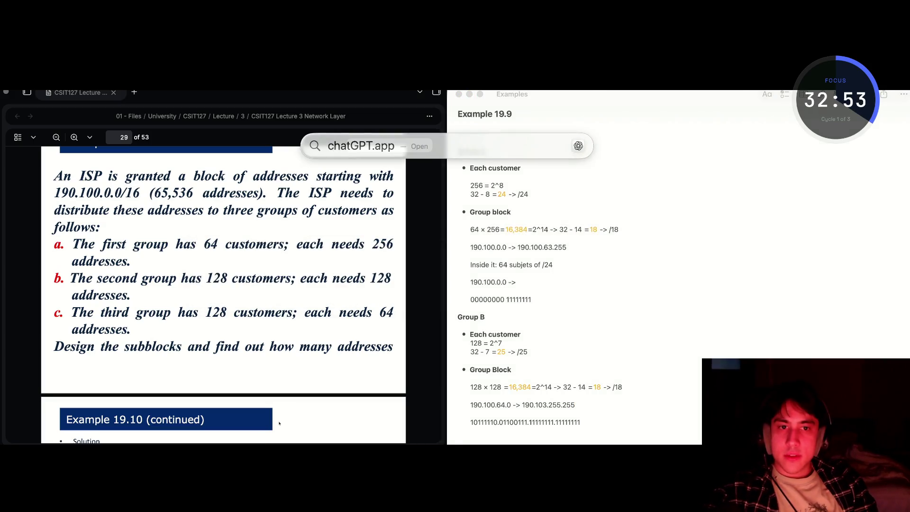
pyautogui.press('Return')
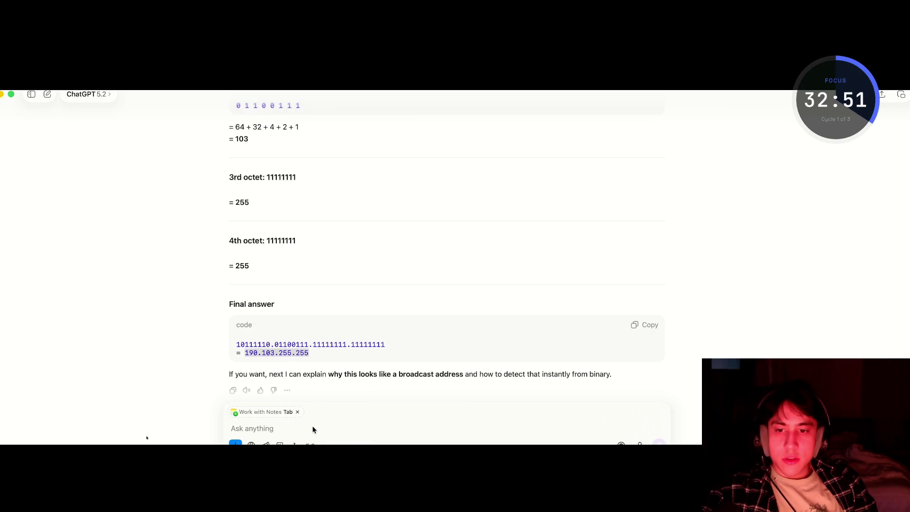
pyautogui.press('super+v')
pyautogui.write('correct?')
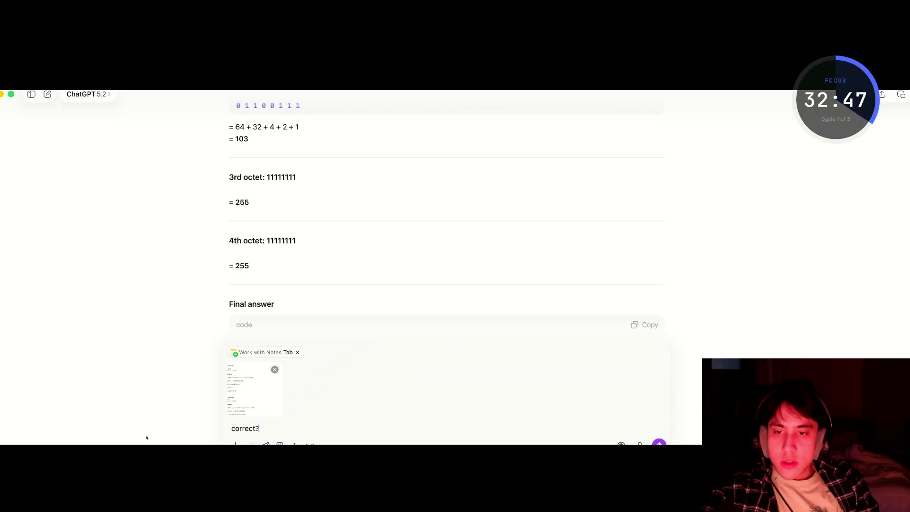
pyautogui.press('Return')
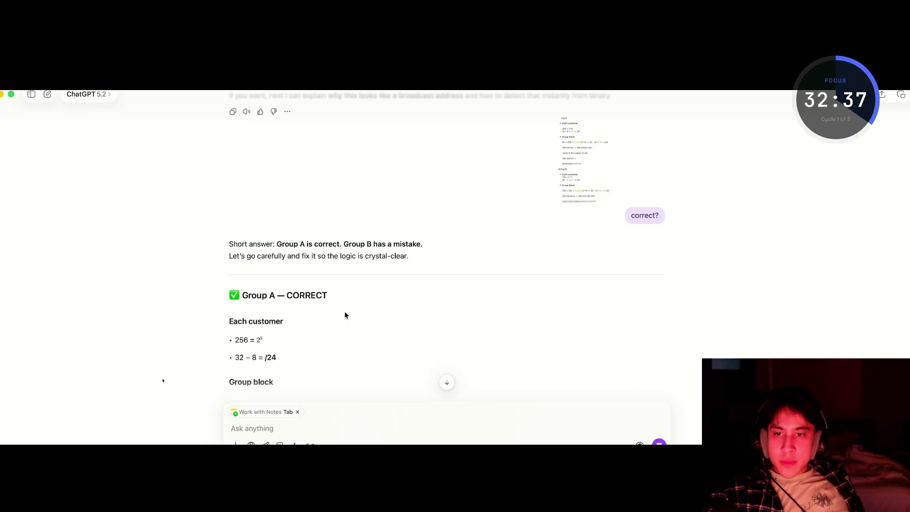
# Read the review, which accepts /25 and /18 but flags Group B's end 190.103.255.255 as wrong
pyautogui.scroll(-3, 300, 311)
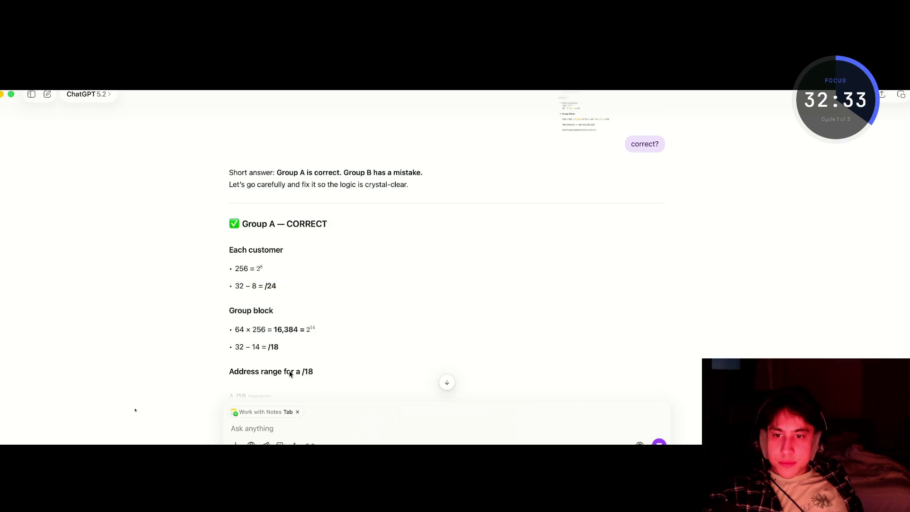
pyautogui.scroll(-2, 307, 370)
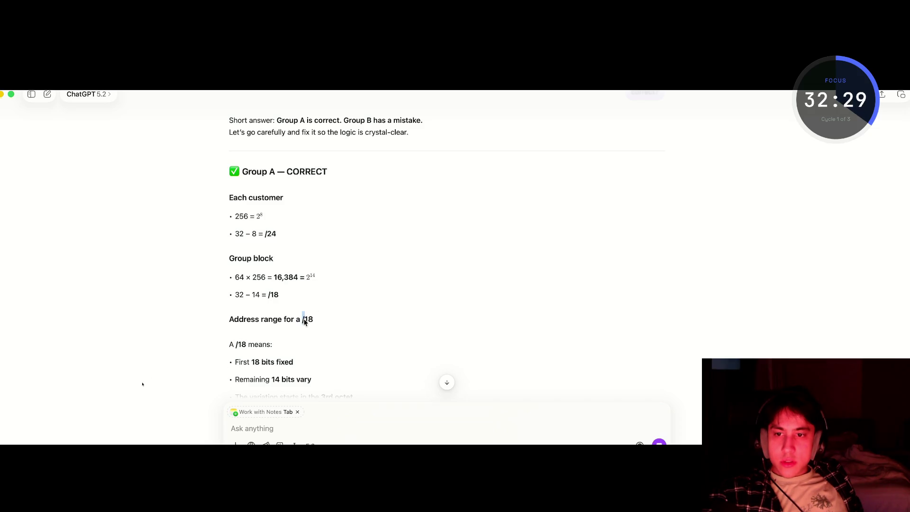
pyautogui.moveTo(296, 365)
pyautogui.mouseDown()
pyautogui.moveTo(232, 374)
pyautogui.moveTo(255, 362)
pyautogui.mouseUp()
pyautogui.click(295, 361)
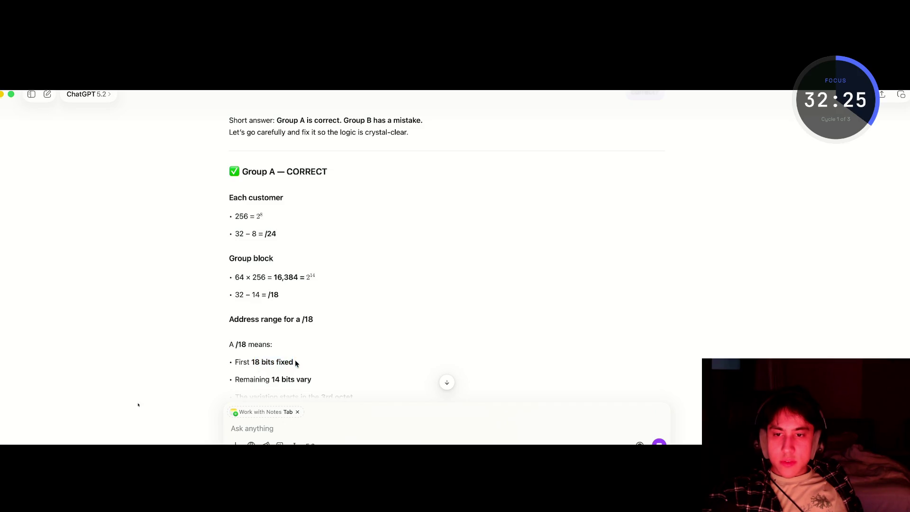
pyautogui.scroll(-5, 320, 381)
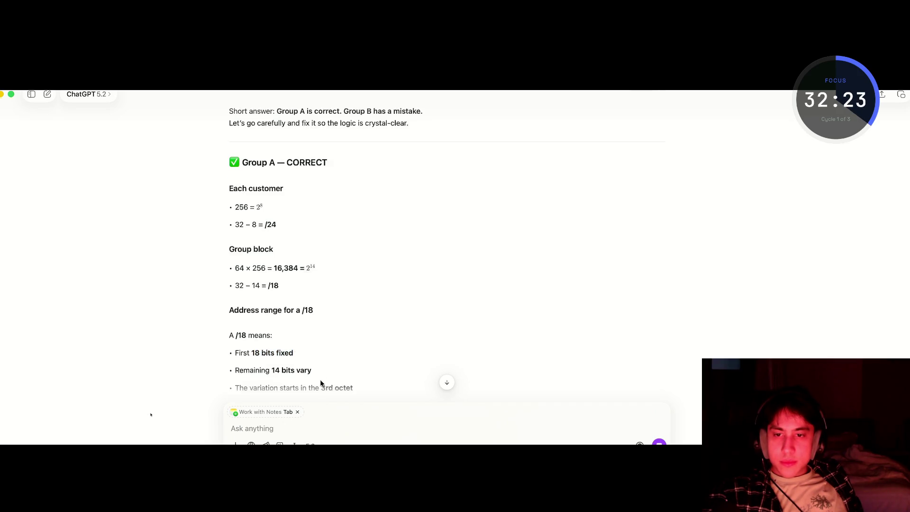
pyautogui.scroll(-4, 319, 382)
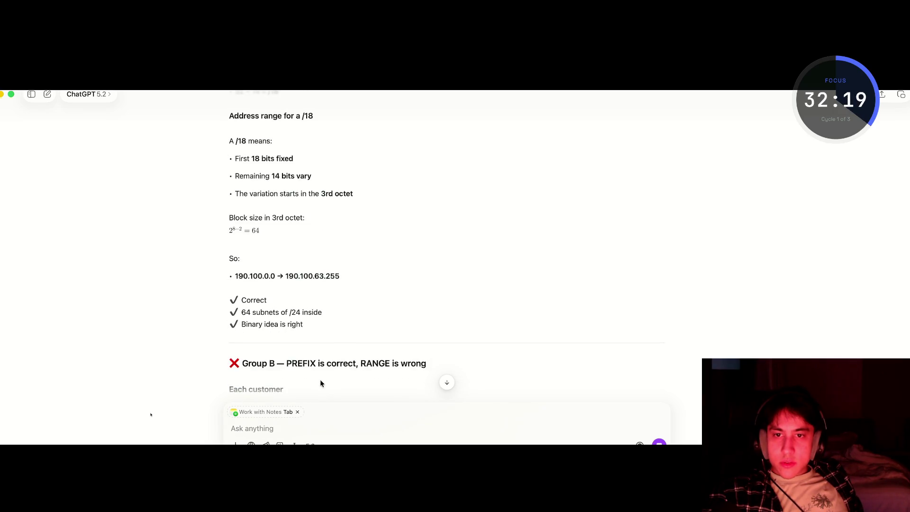
pyautogui.scroll(-2, 320, 383)
pyautogui.scroll(-4, 320, 383)
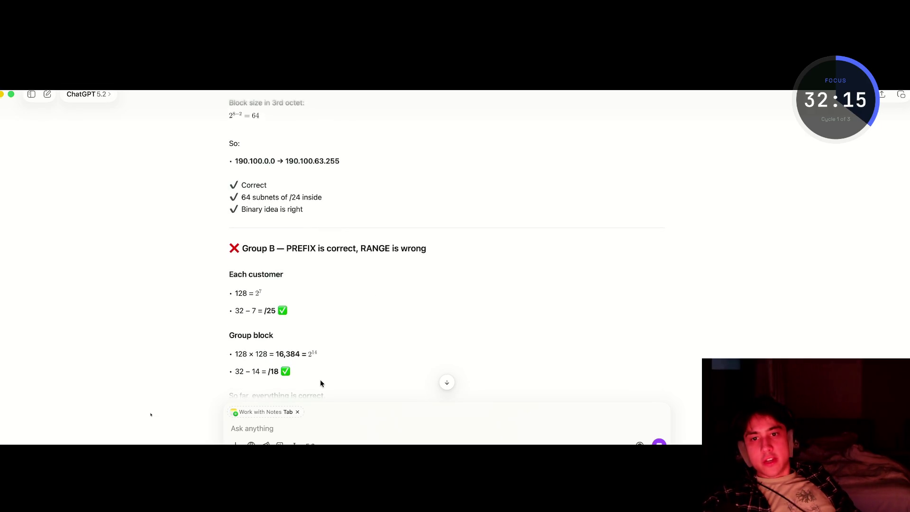
pyautogui.scroll(-5, 321, 383)
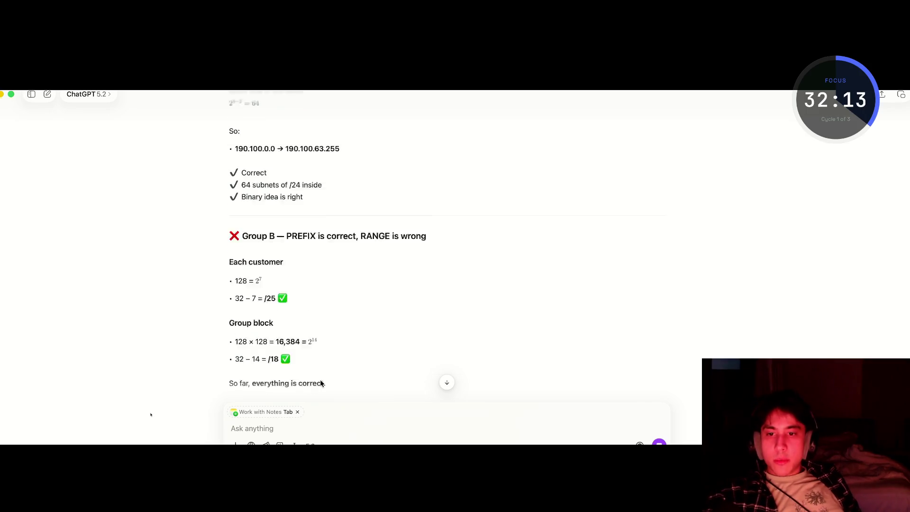
pyautogui.scroll(-2, 320, 382)
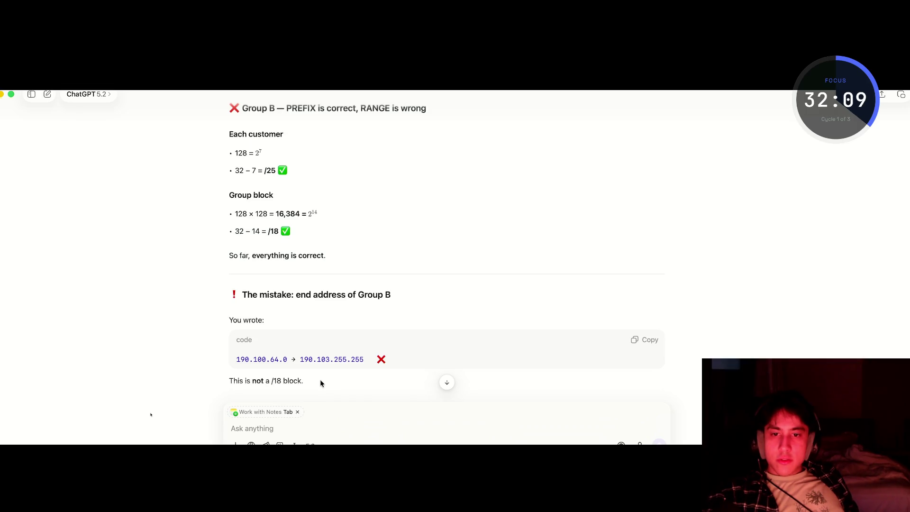
pyautogui.scroll(-1, 321, 383)
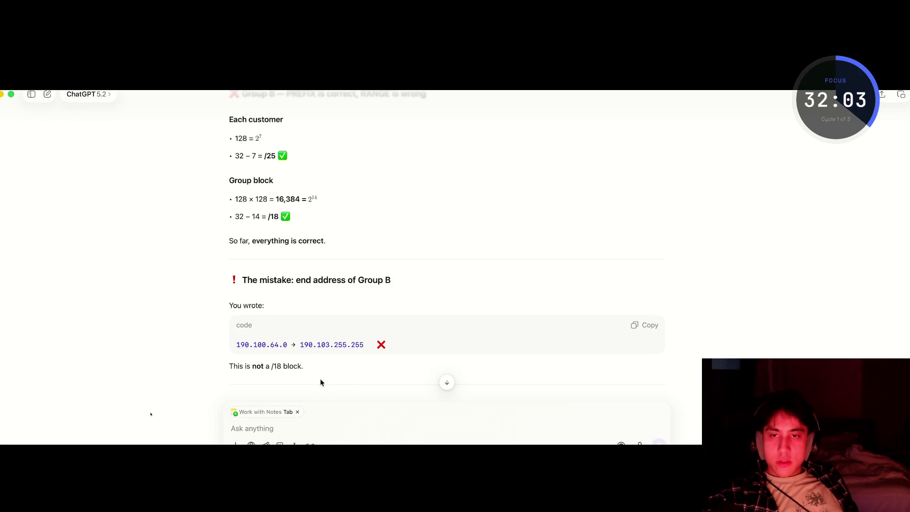
pyautogui.press('super+Tab')
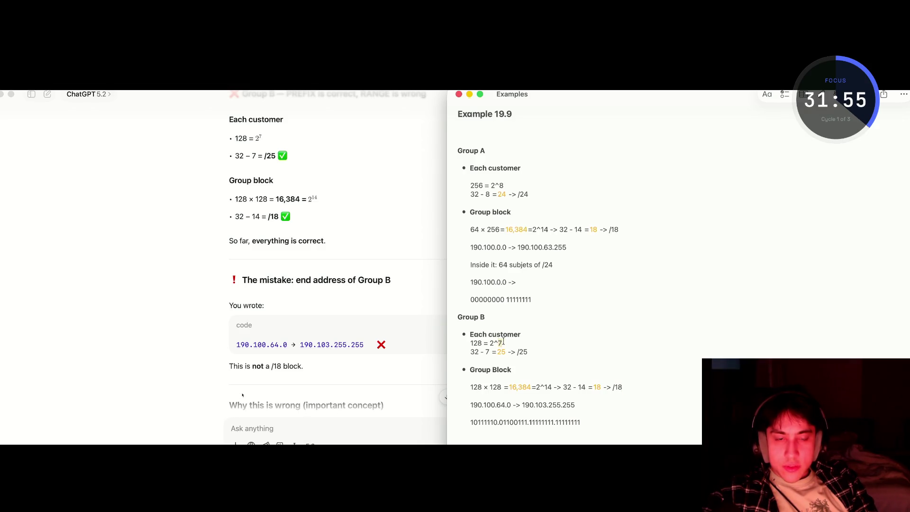
# Replace Group B's binary line with ChatGPT's binary form of 190.100.64.0
pyautogui.click(581, 404)
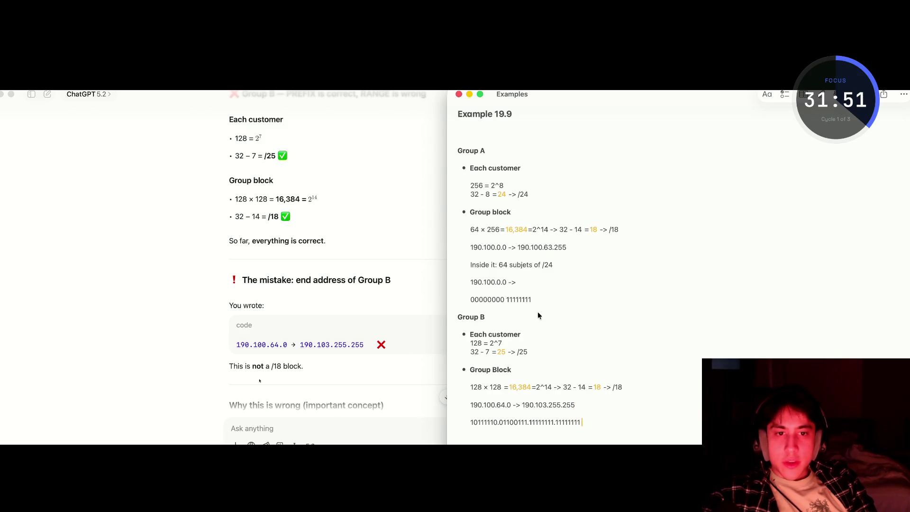
pyautogui.press('super+Tab')
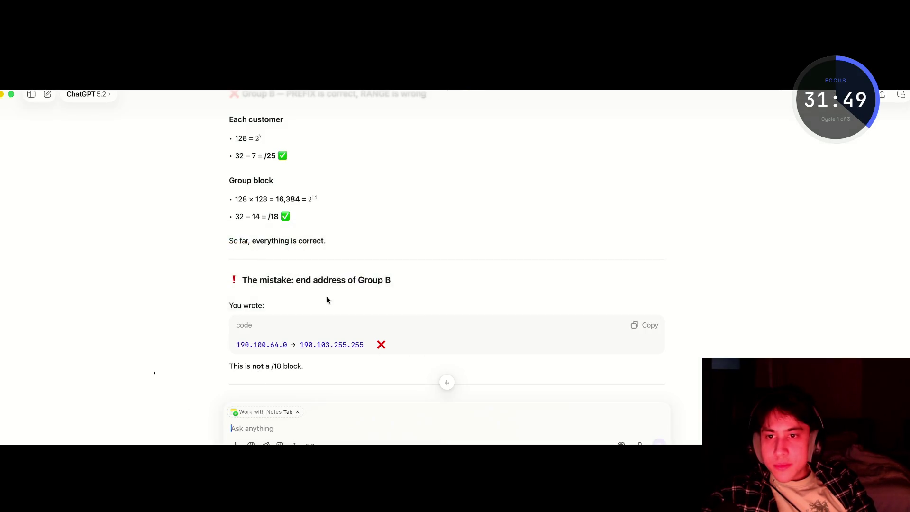
pyautogui.scroll(15, 323, 293)
pyautogui.scroll(5, 322, 290)
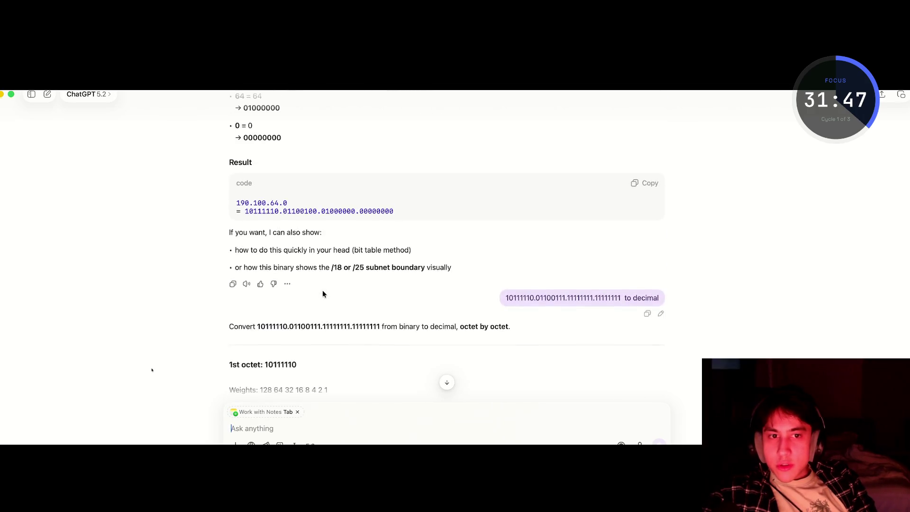
pyautogui.scroll(2, 619, 305)
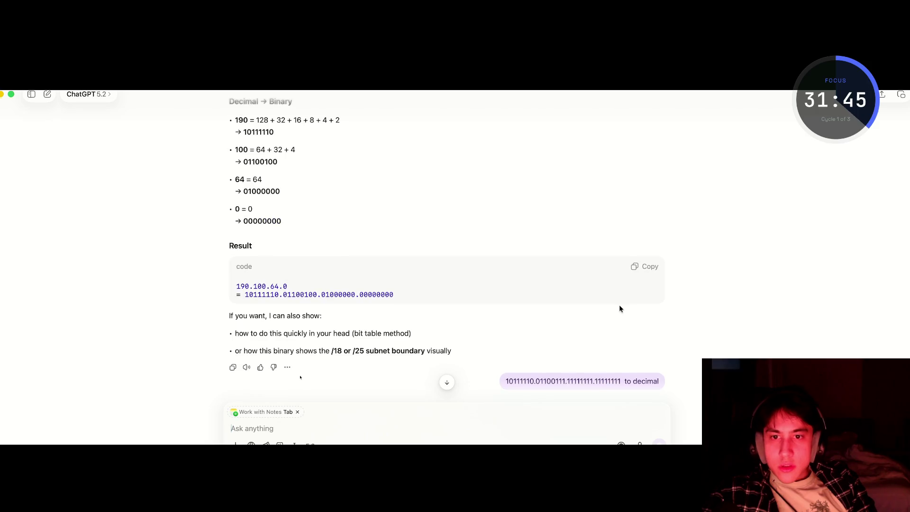
pyautogui.moveTo(374, 296); pyautogui.dragTo(243, 297)
pyautogui.press('super+c')
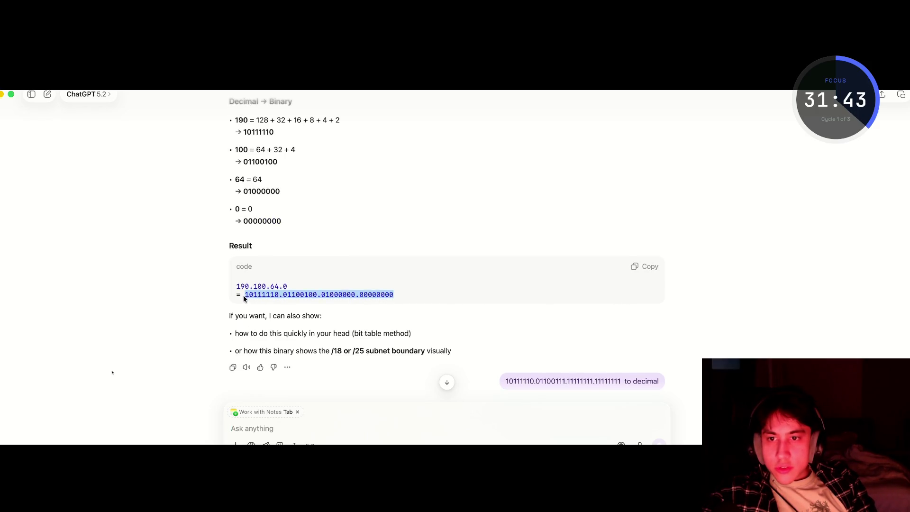
pyautogui.press('super+Tab')
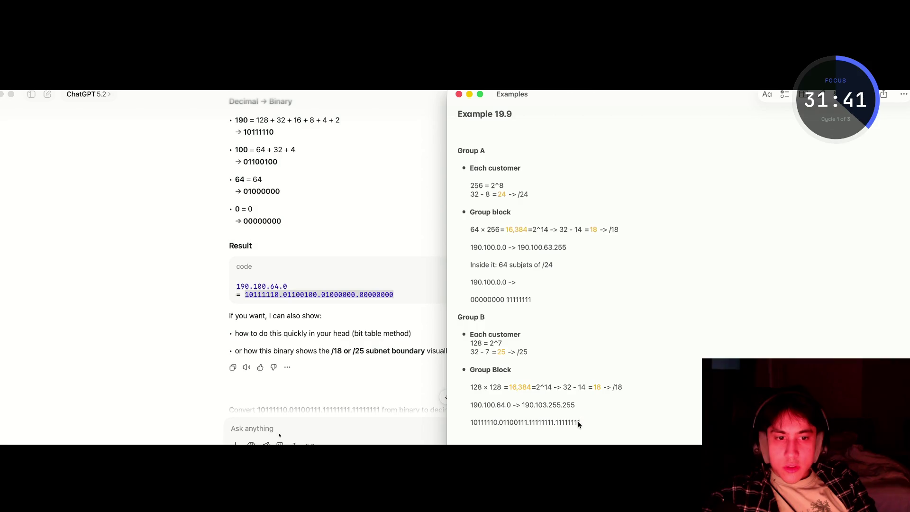
pyautogui.moveTo(577, 420); pyautogui.dragTo(462, 423)
pyautogui.press('super+v')
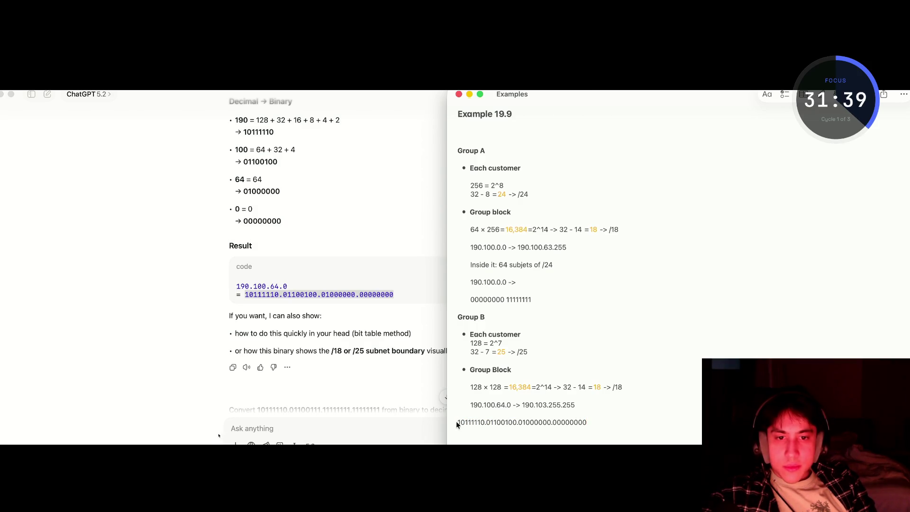
# Make the last octet 01111111 and paste 10111110.01100100.01000000.01111111 into ChatGPT's message box
pyautogui.click(590, 423)
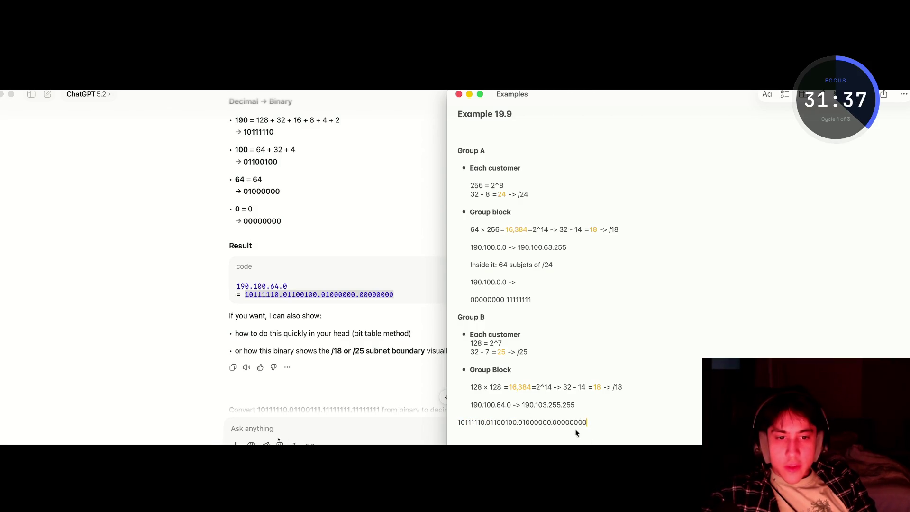
pyautogui.moveTo(585, 425); pyautogui.dragTo(558, 425)
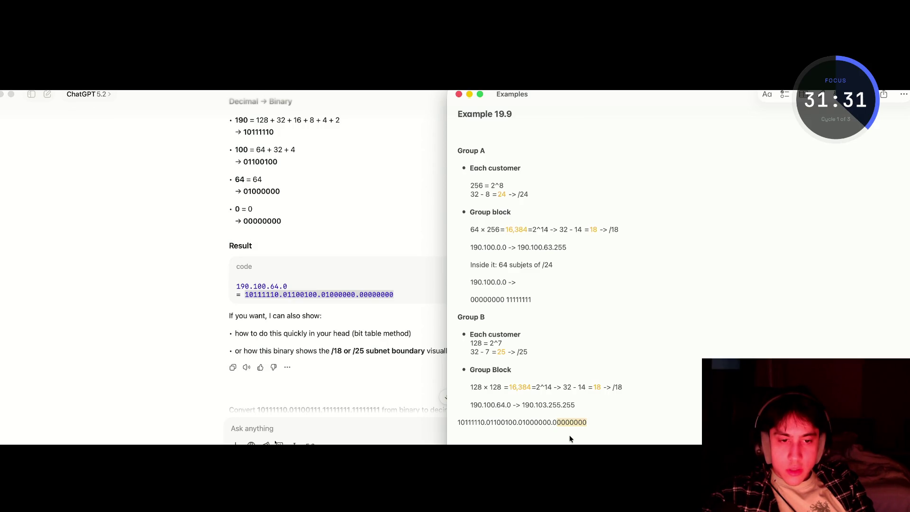
pyautogui.write('11')
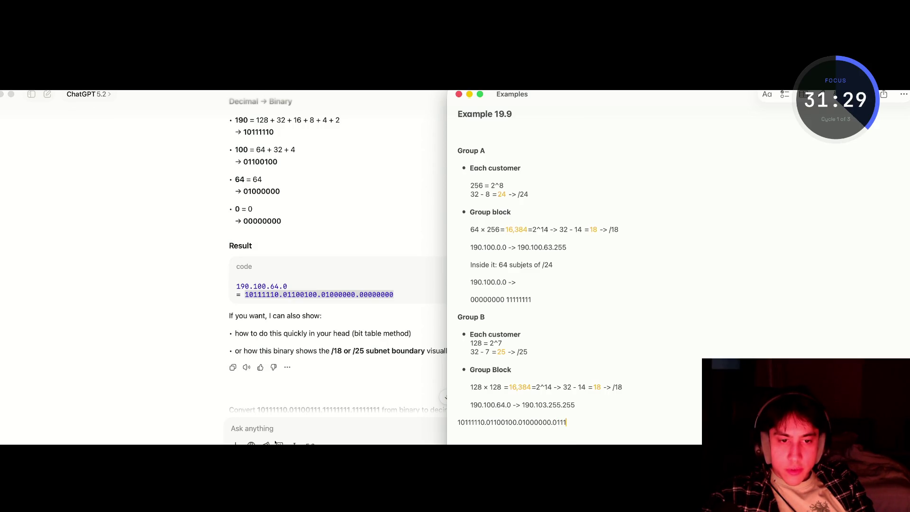
pyautogui.write('1111')
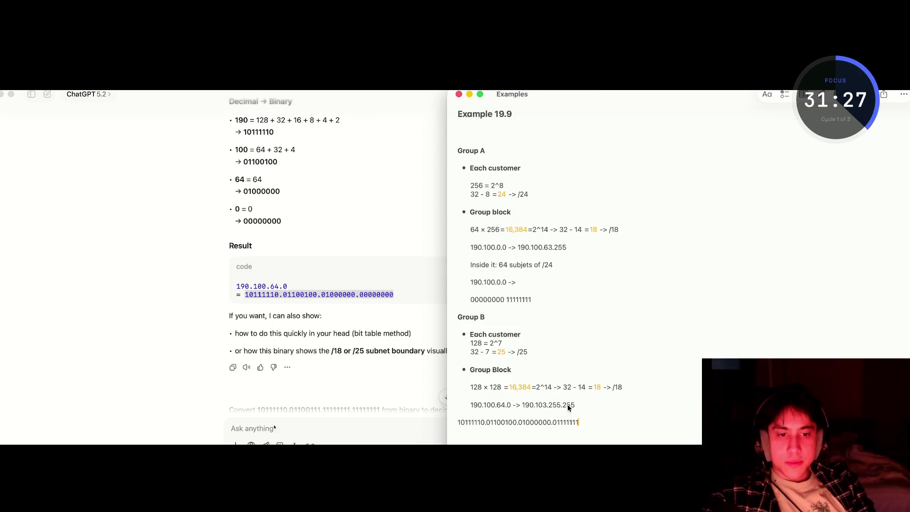
pyautogui.moveTo(585, 420); pyautogui.dragTo(454, 421)
pyautogui.press('super+c')
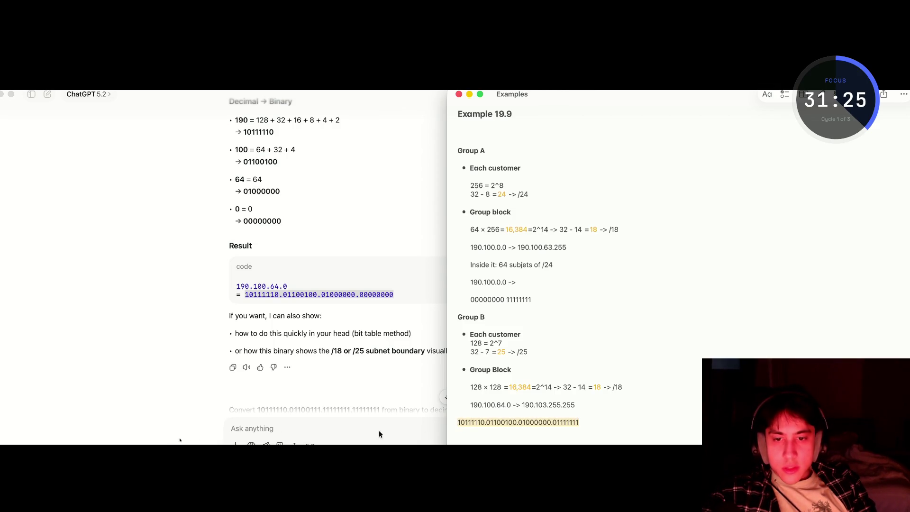
pyautogui.click(366, 431)
pyautogui.press('super+v')
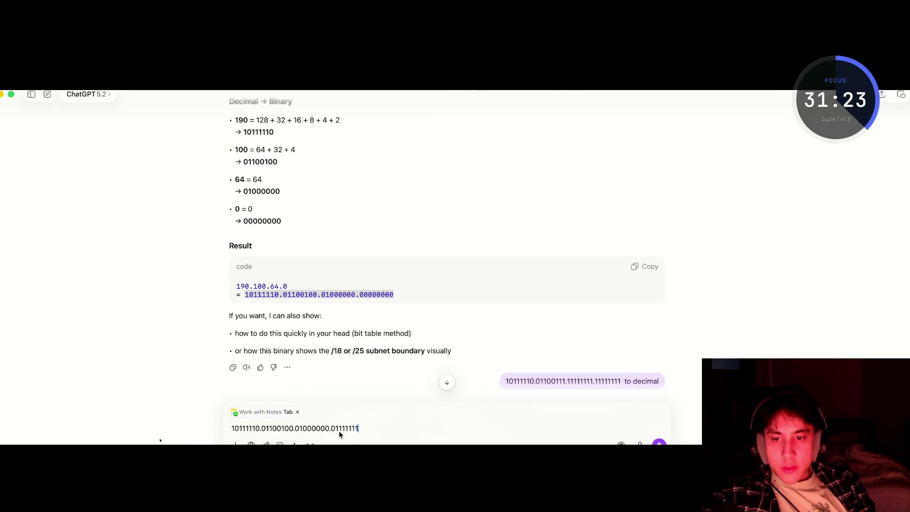
# Ask ChatGPT to convert the binary address 'to decimal'
pyautogui.write(' to de')
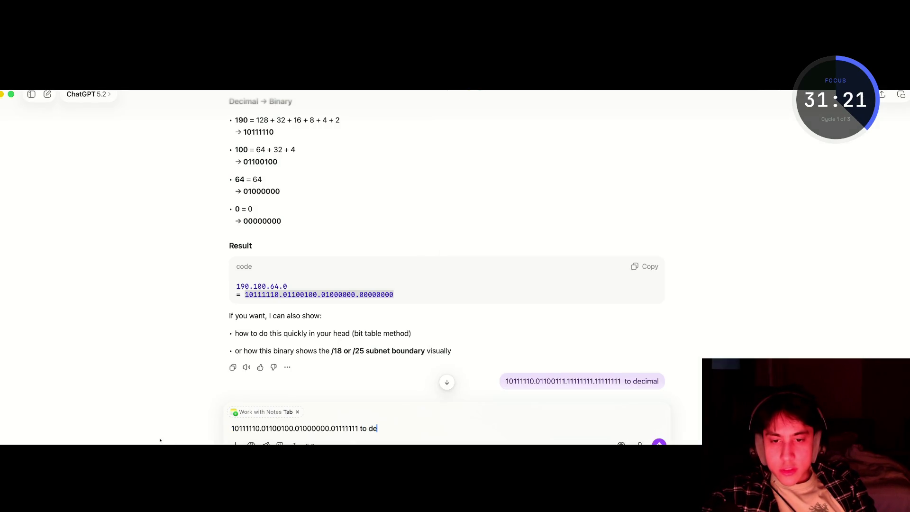
pyautogui.write('cimal')
pyautogui.press('Return')
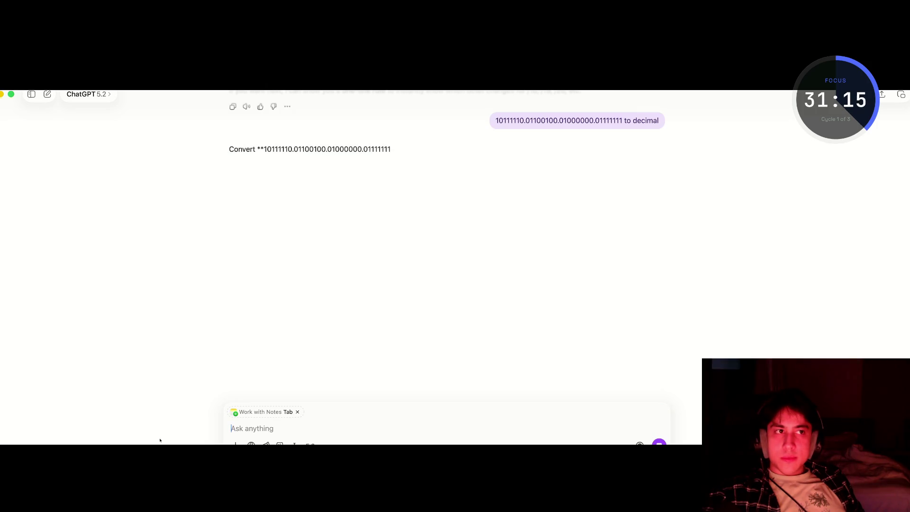
pyautogui.press('super+Tab')
pyautogui.click(340, 431)
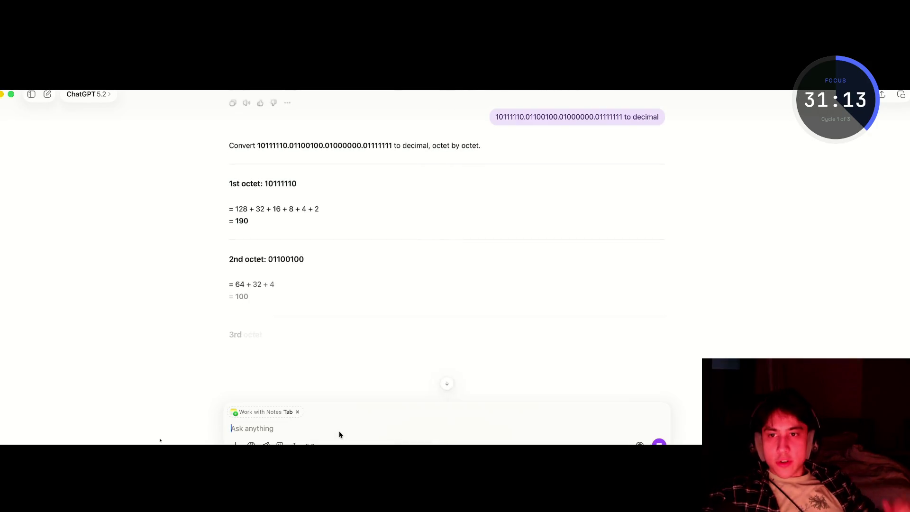
# Select the answer 190.100.64.127, then the old range end 190.103.255.255 in the note
pyautogui.scroll(-5, 325, 287)
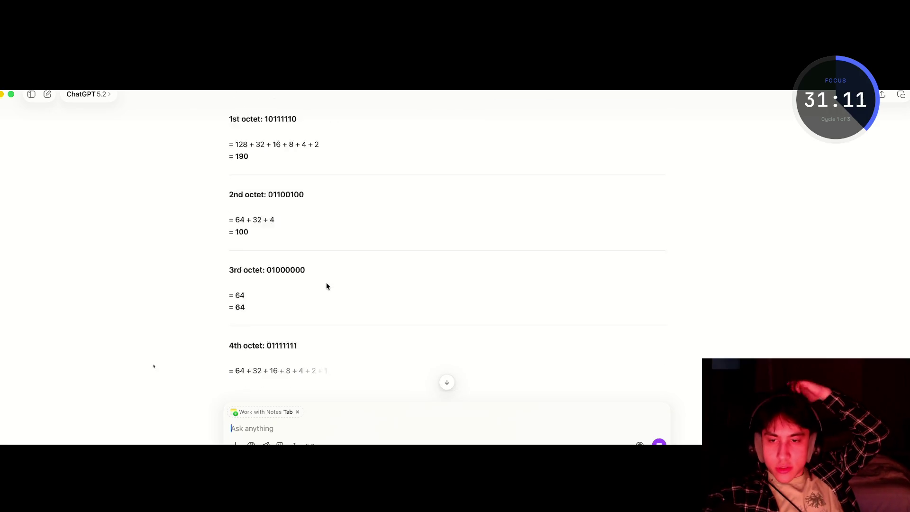
pyautogui.scroll(-2, 326, 286)
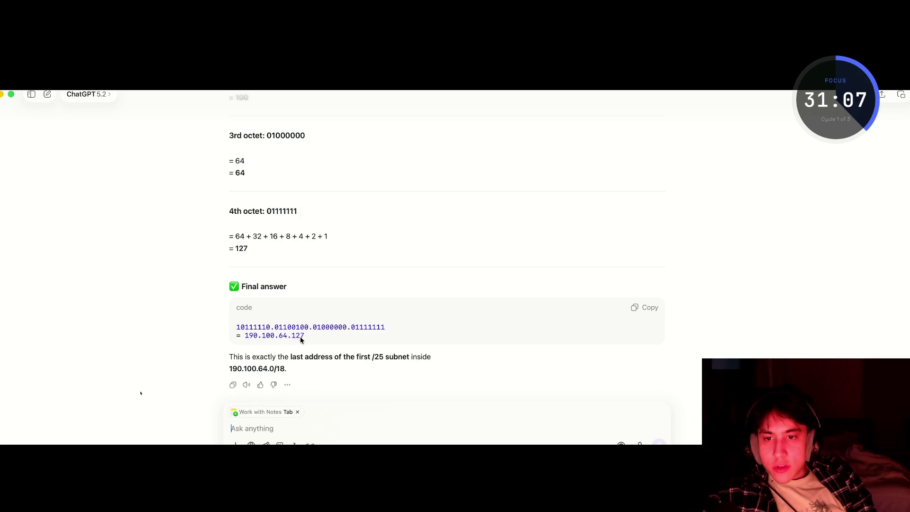
pyautogui.moveTo(297, 336); pyautogui.dragTo(243, 334)
pyautogui.press('super+c')
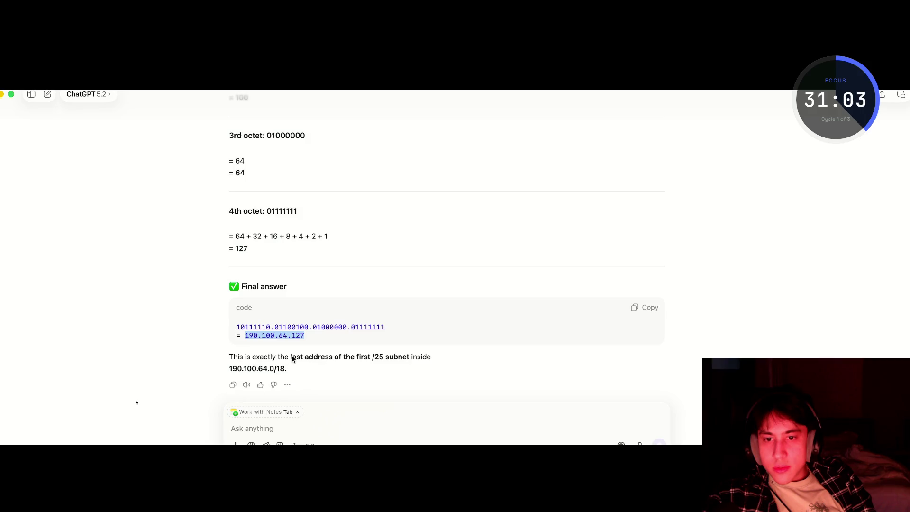
pyautogui.scroll(-1, 383, 361)
pyautogui.scroll(2, 382, 359)
pyautogui.press('super+Tab')
pyautogui.moveTo(576, 409); pyautogui.dragTo(522, 406)
# Set Group B's range end to 190.100.64.127 and send ChatGPT a note screenshot asking 'correct?'
pyautogui.press('super+v')
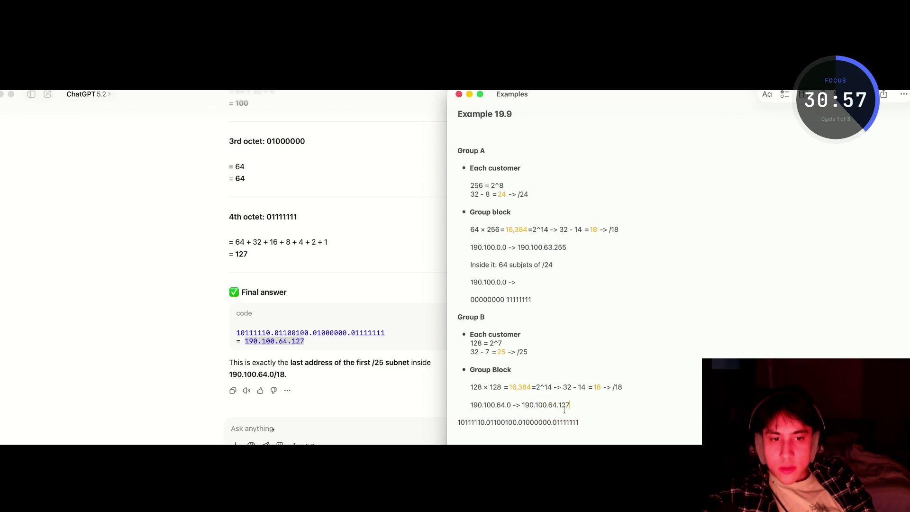
pyautogui.press('super+shift+5')
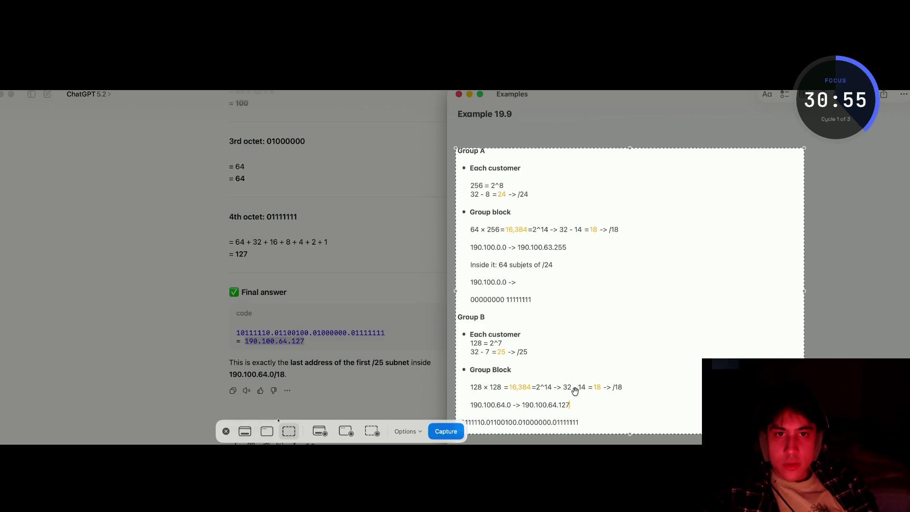
pyautogui.press('Return')
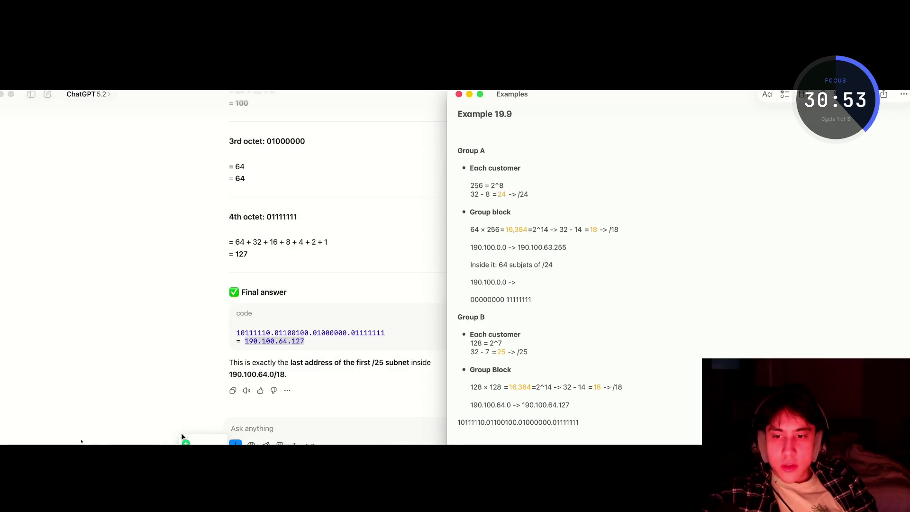
pyautogui.moveTo(235, 431); pyautogui.dragTo(272, 424)
pyautogui.write('c')
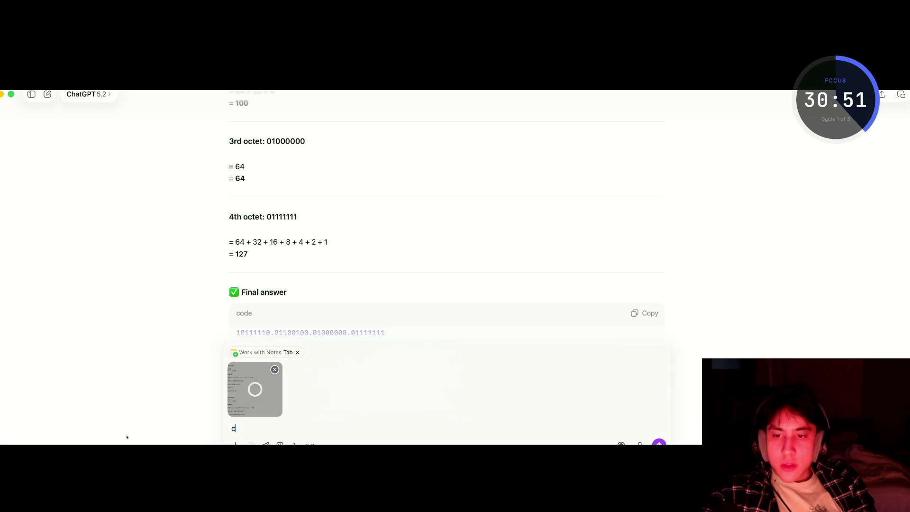
pyautogui.write('orrect?')
pyautogui.press('Return')
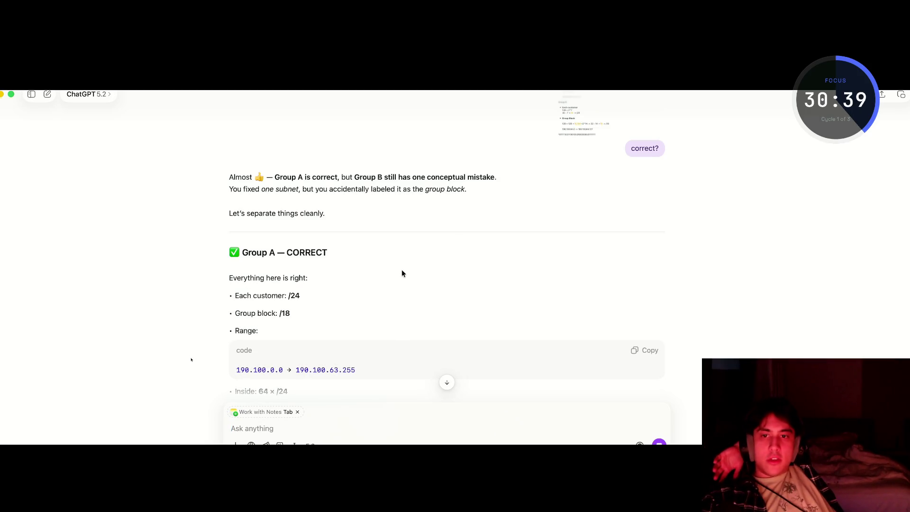
# Read the Group B verdict that 190.100.64.0–190.100.64.127 is not a /18, then return to Notes
pyautogui.scroll(-5, 401, 269)
pyautogui.scroll(-1, 402, 271)
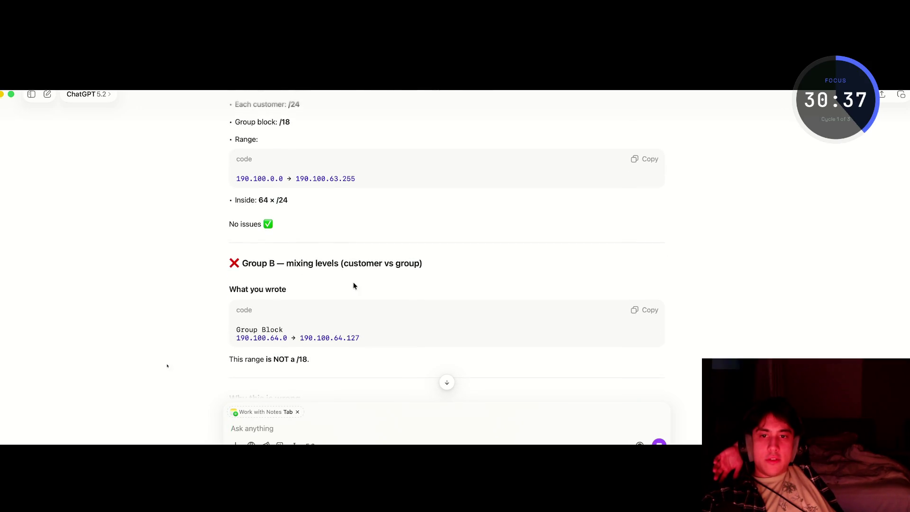
pyautogui.moveTo(355, 265); pyautogui.dragTo(419, 268)
pyautogui.click(314, 307)
pyautogui.press('super+Tab')
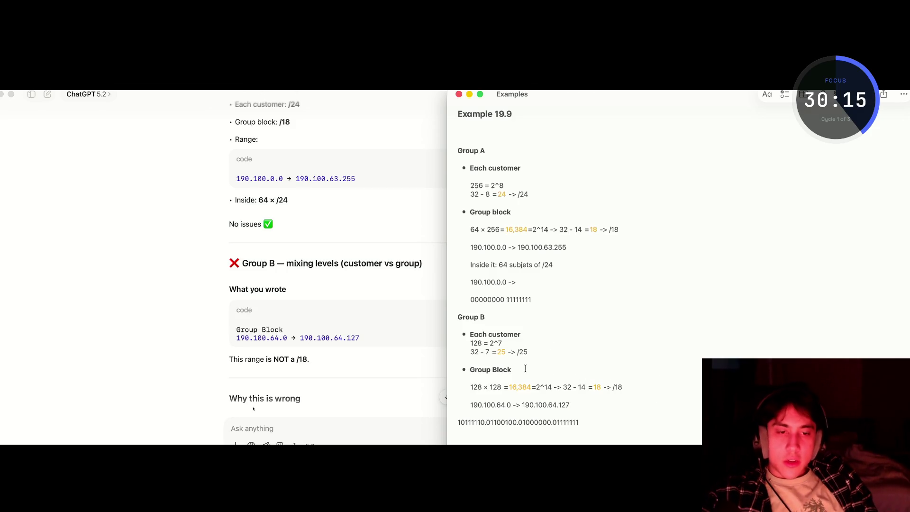
# Add the line '32 - 18 =14' directly under the Group B block formula
pyautogui.click(621, 395)
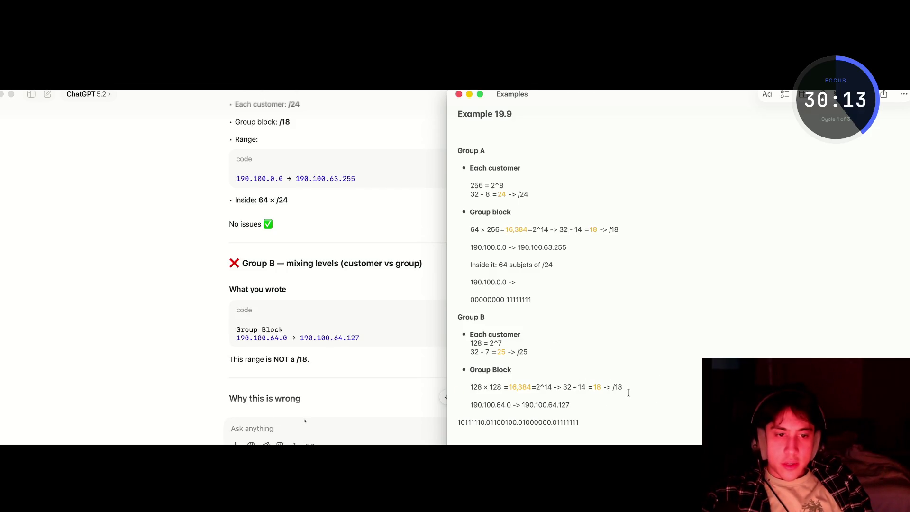
pyautogui.click(632, 385)
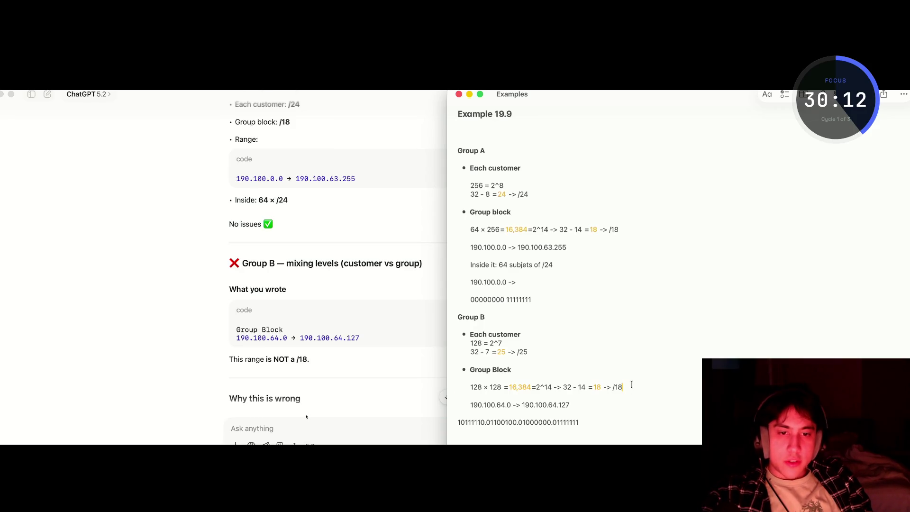
pyautogui.click(586, 423)
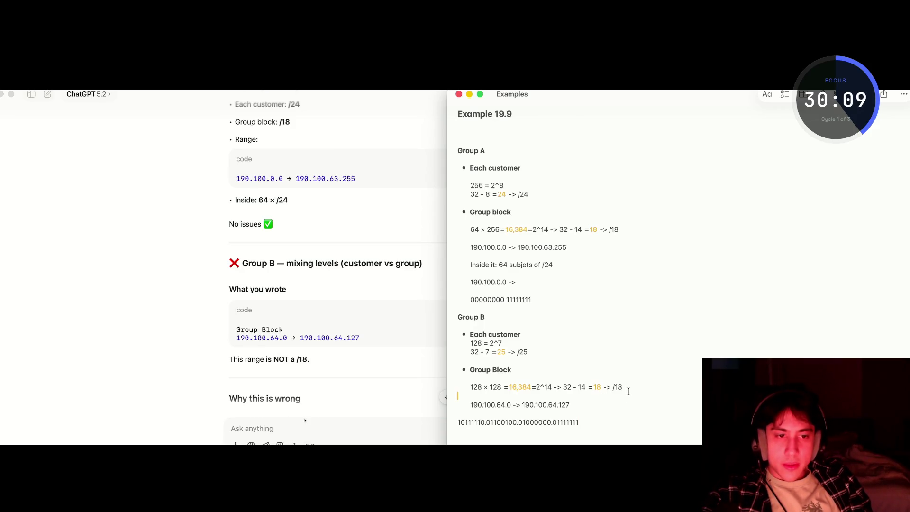
pyautogui.press('Return')
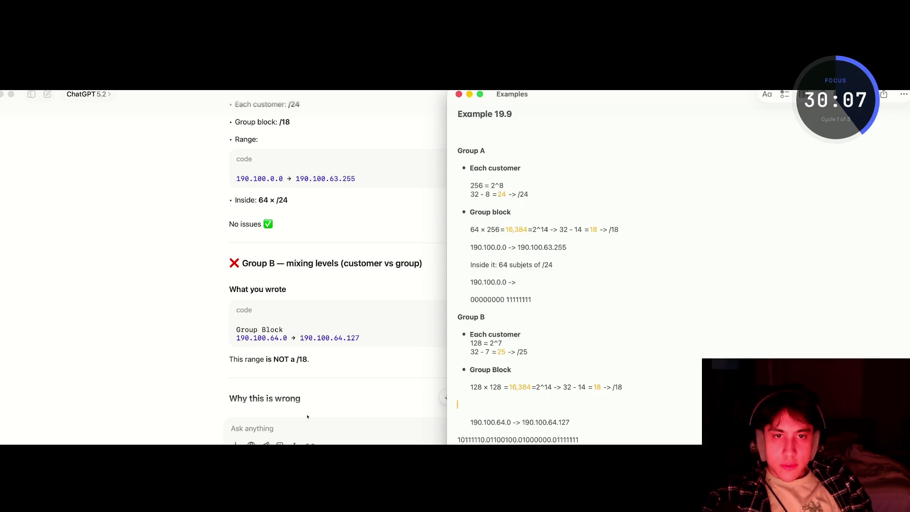
pyautogui.press('BackSpace')
pyautogui.hotkey('shift', 'Return')
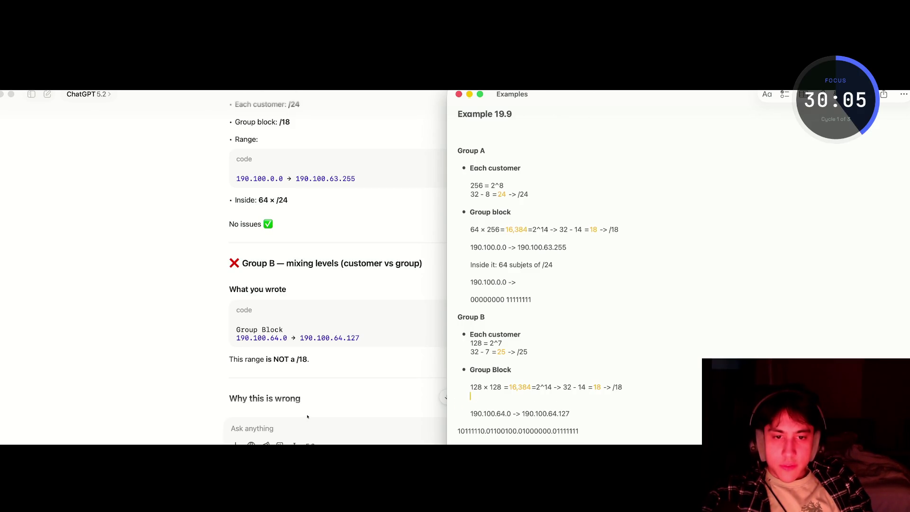
pyautogui.write('32 - 18 =14')
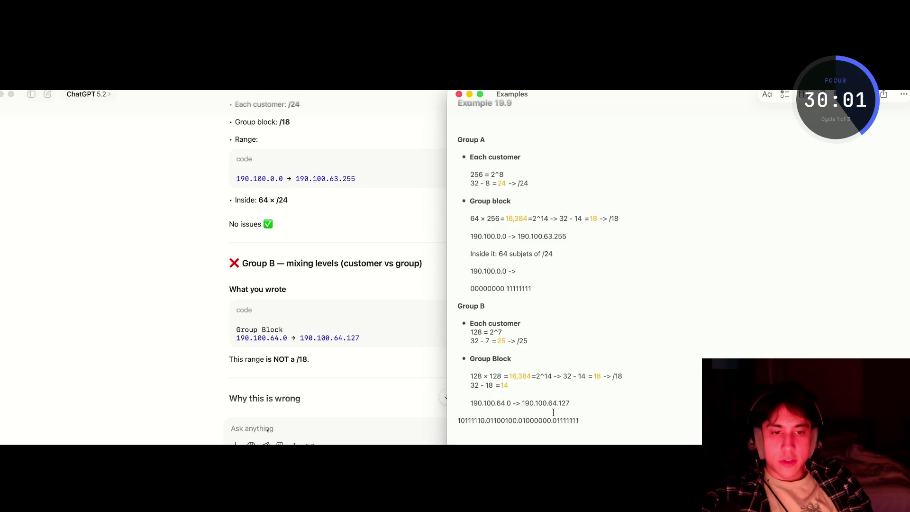
# Rework the binary line's last octet, replacing trailing zero bits with 1111
pyautogui.moveTo(577, 422); pyautogui.dragTo(558, 421)
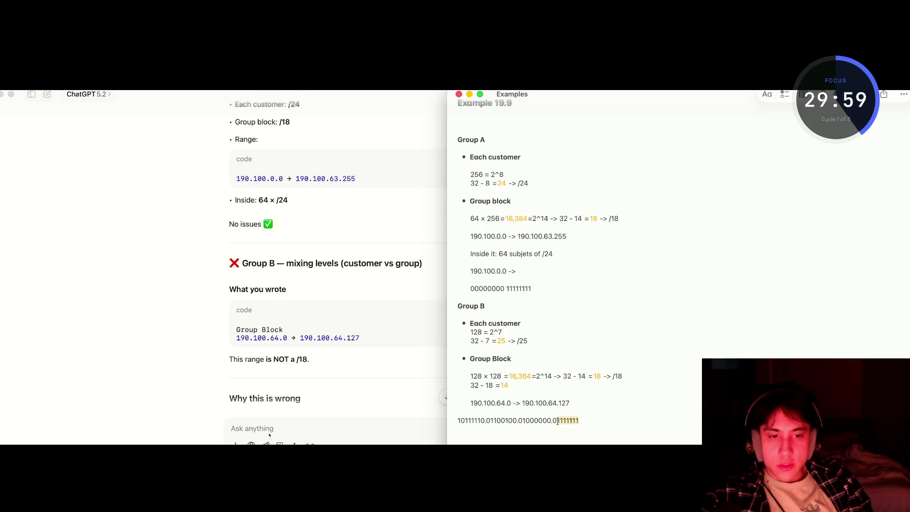
pyautogui.press('BackSpace')
pyautogui.write('0000')
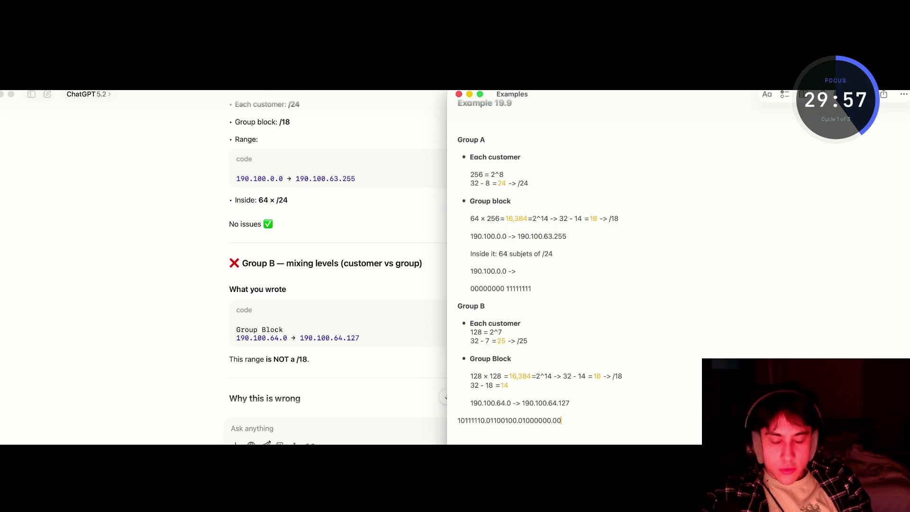
pyautogui.write('0')
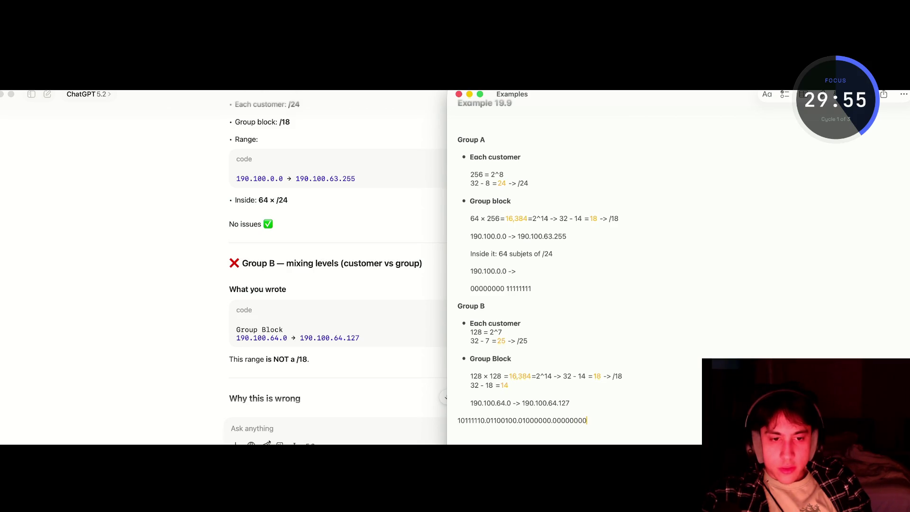
pyautogui.click(508, 386)
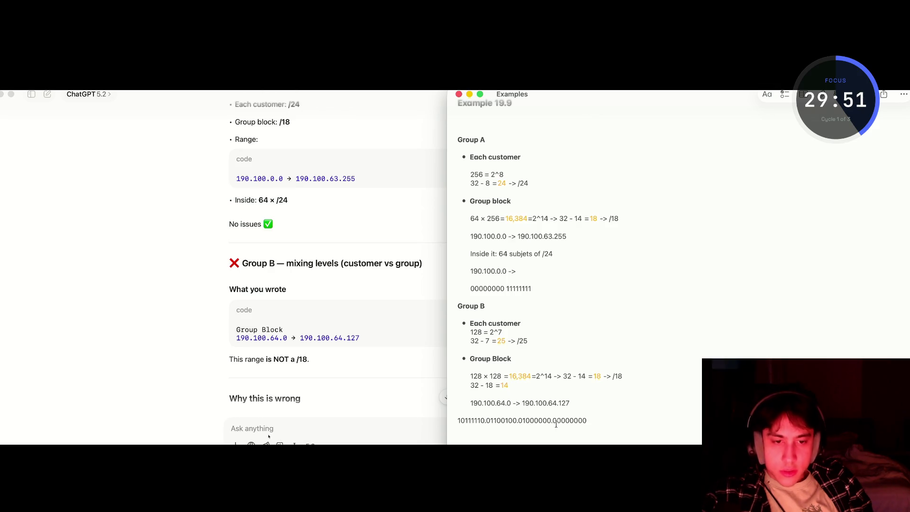
pyautogui.moveTo(586, 420); pyautogui.dragTo(552, 420)
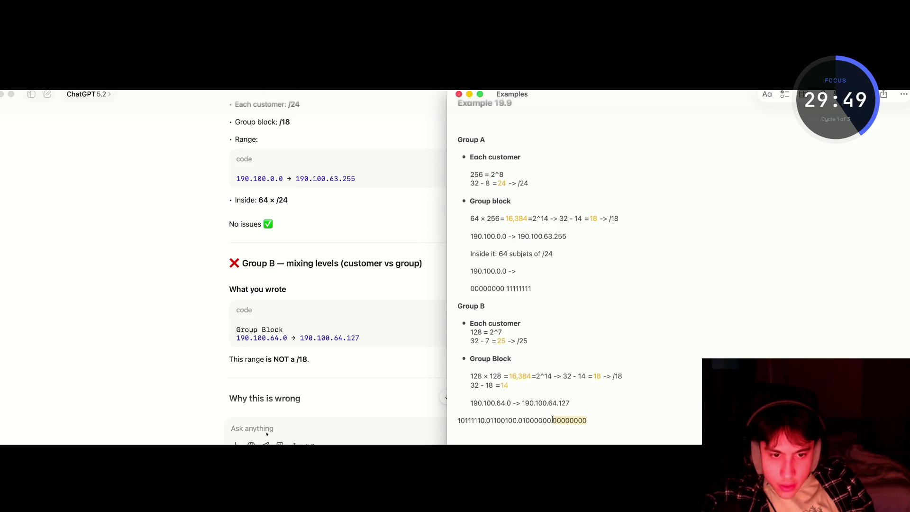
pyautogui.click(549, 421)
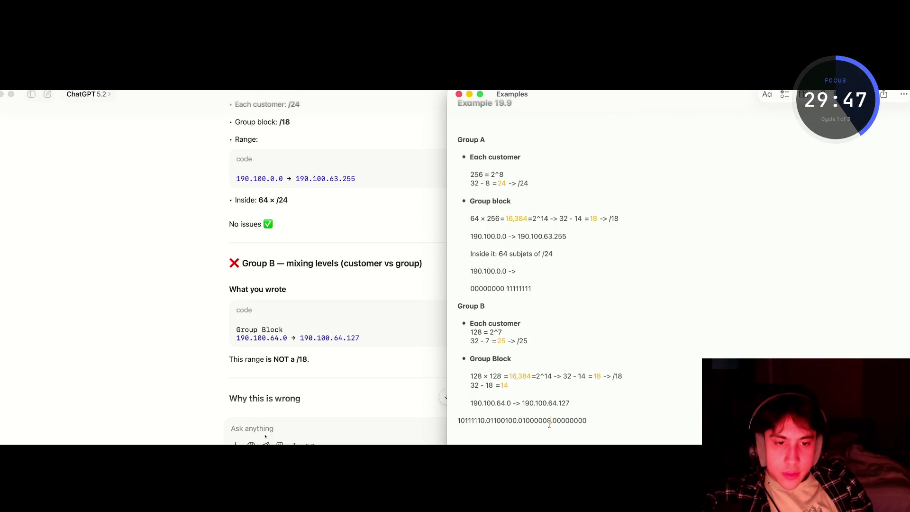
pyautogui.hotkey('shift', 'Left')
pyautogui.hotkey('shift', 'Left')
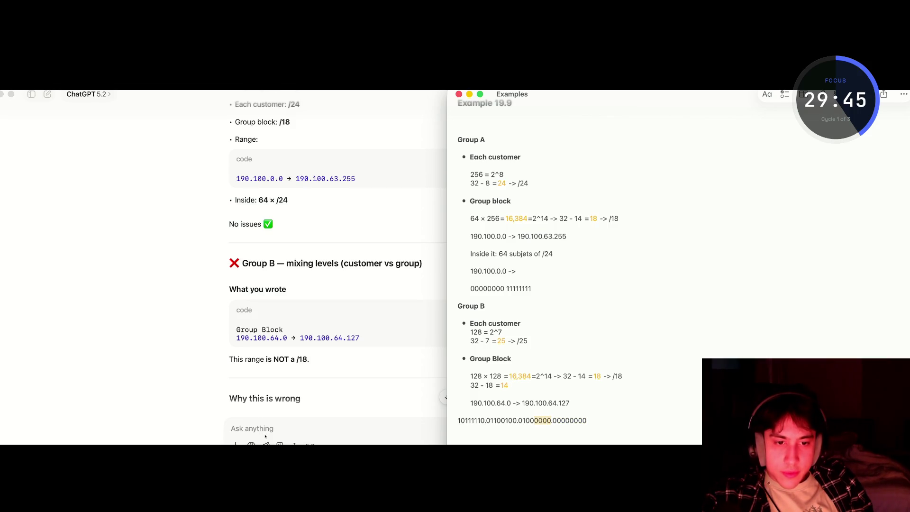
pyautogui.hotkey('shift', 'Left')
pyautogui.press('BackSpace')
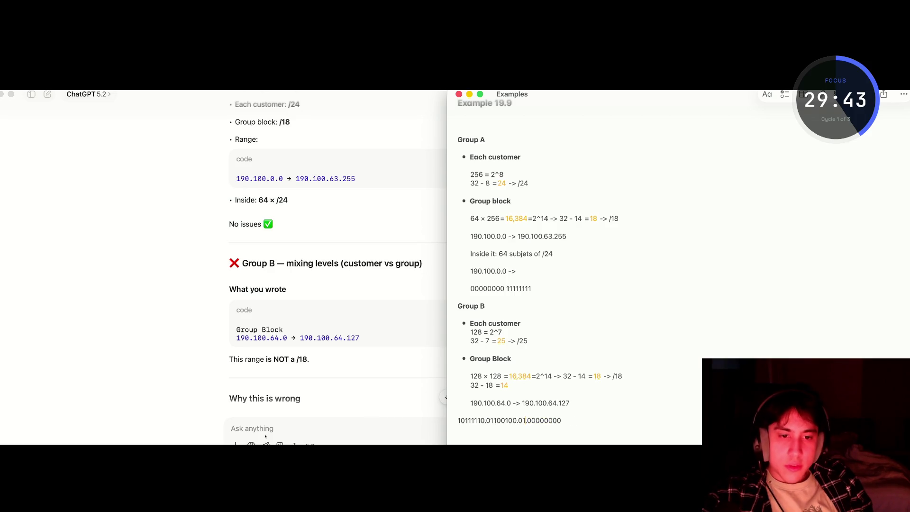
pyautogui.write('111111')
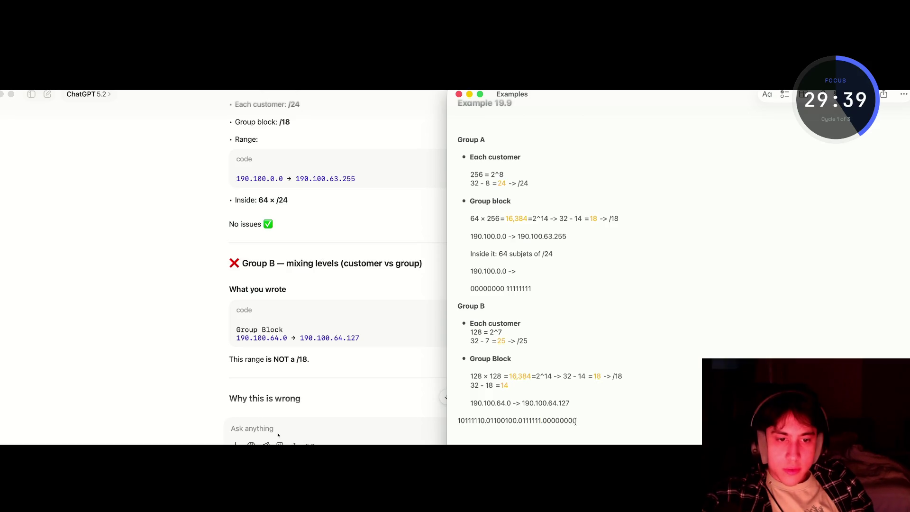
# Replace the all-zero last octet with ones so the line reads 10111110.01100100.0111111.11111111
pyautogui.click(521, 420)
pyautogui.press('Left')
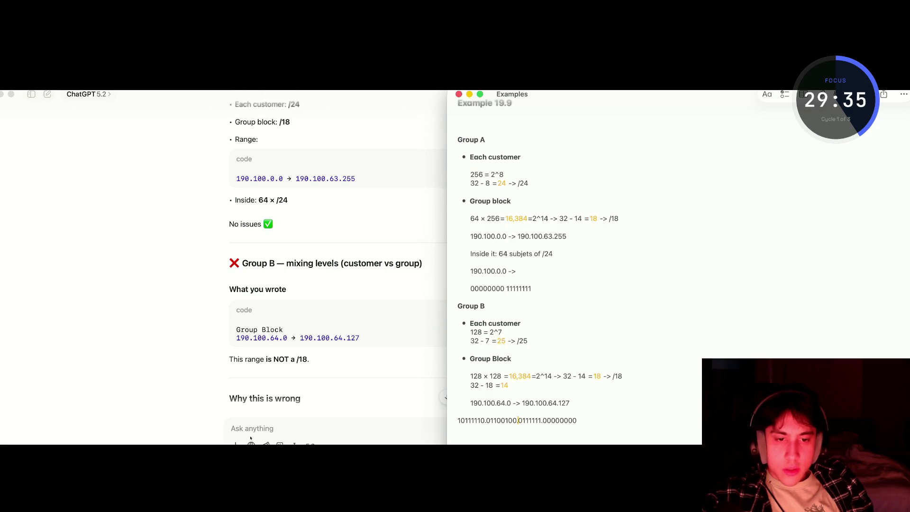
pyautogui.hotkey('shift', 'Right')
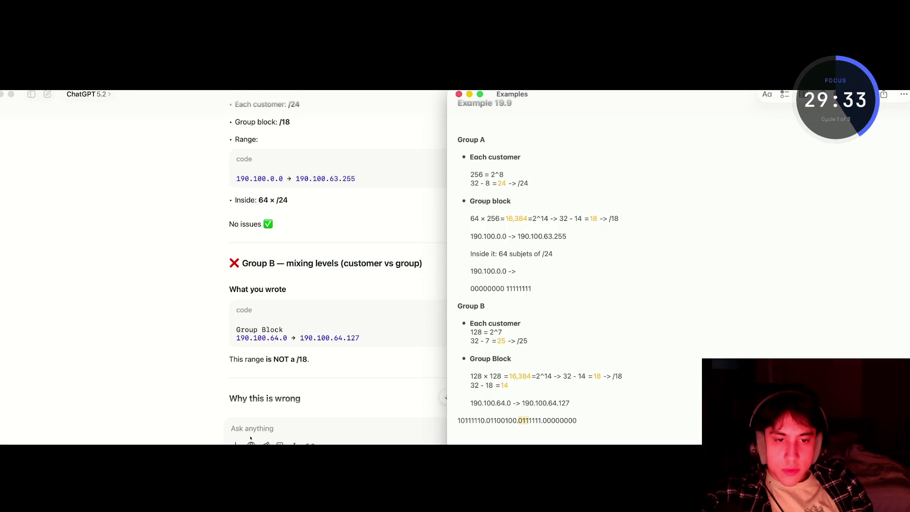
pyautogui.hotkey('shift', 'Right')
pyautogui.hotkey('shift', 'Right')
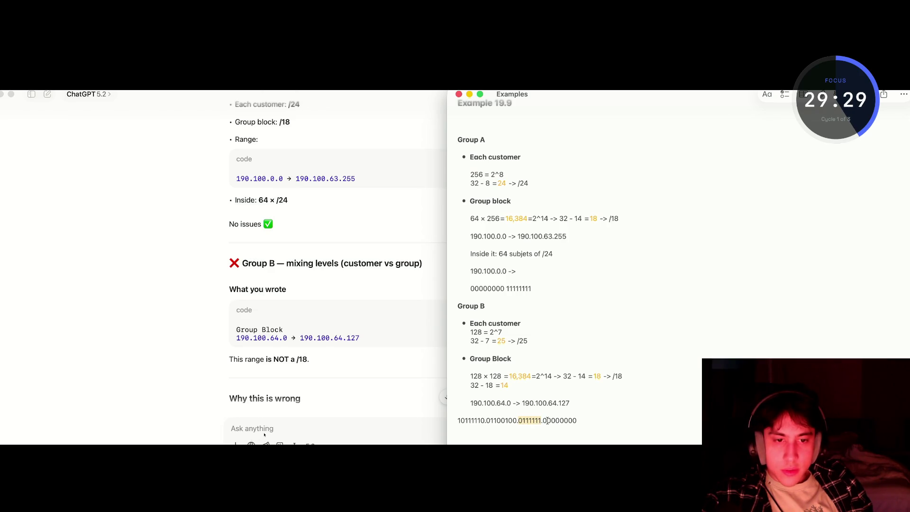
pyautogui.moveTo(577, 421); pyautogui.dragTo(544, 419)
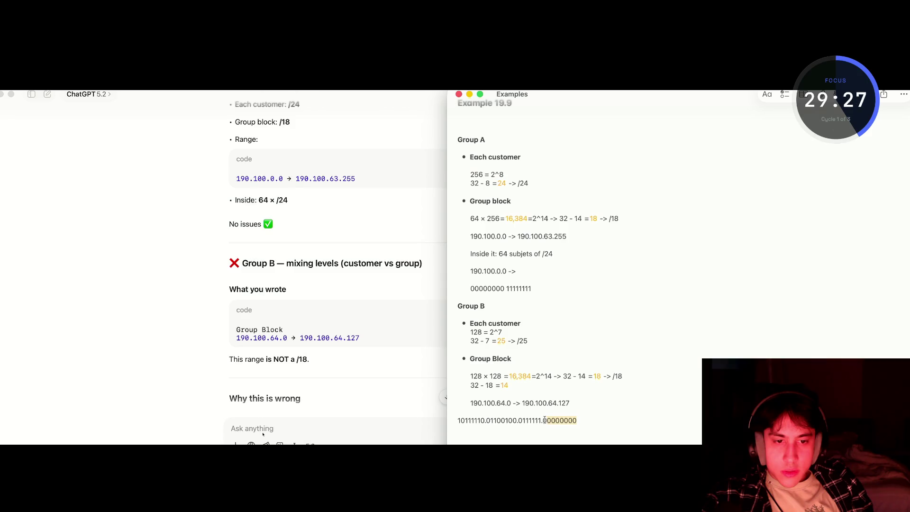
pyautogui.press('BackSpace')
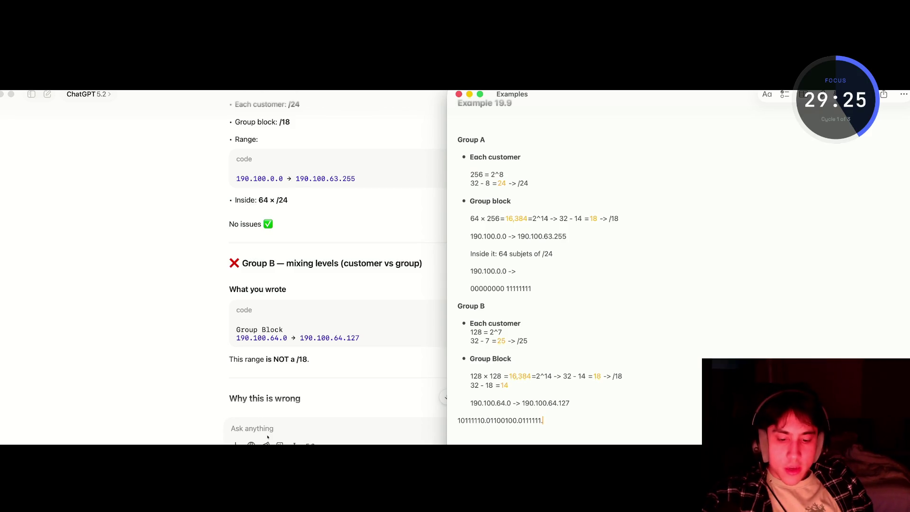
pyautogui.write('1111')
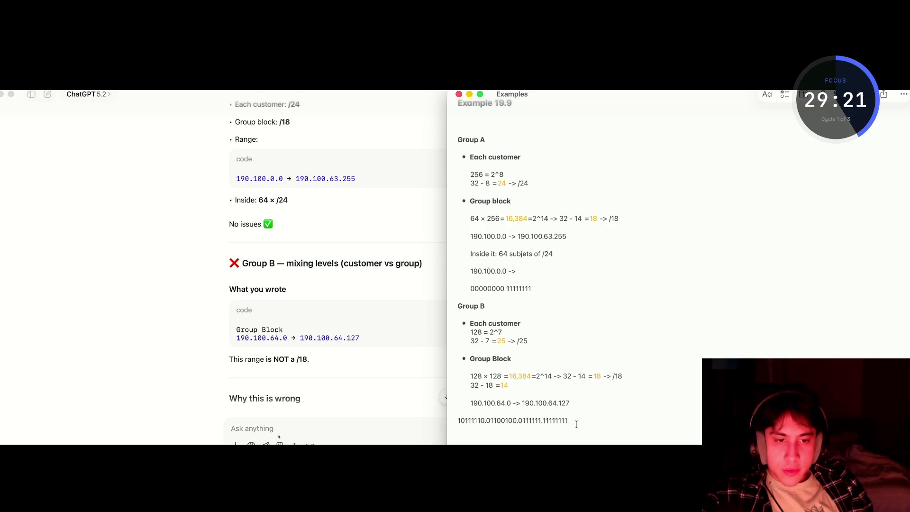
pyautogui.hotkey('shift', 'Left')
pyautogui.hotkey('shift', 'Left')
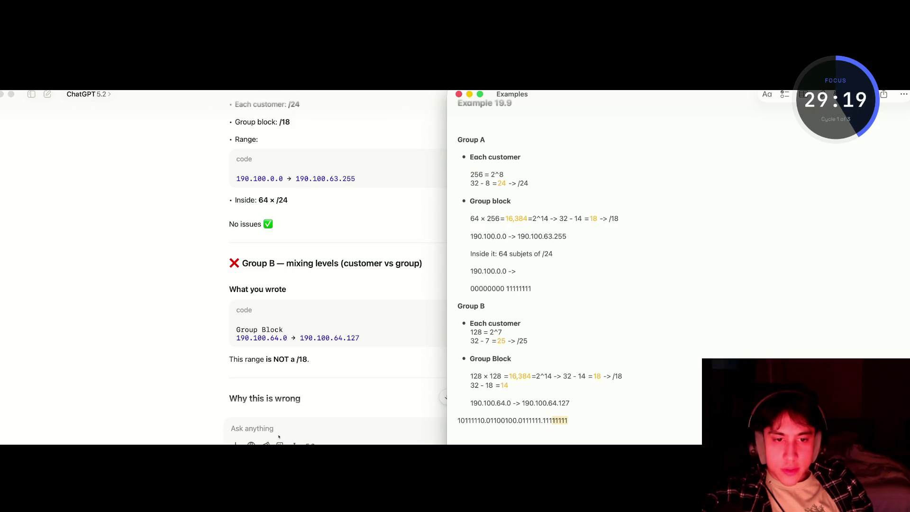
pyautogui.hotkey('shift', 'Left')
pyautogui.hotkey('shift', 'Left')
pyautogui.moveTo(588, 421); pyautogui.dragTo(434, 421)
pyautogui.press('super+c')
# Ask ChatGPT to convert the pasted binary line 'to decimal' and select the result 190.100.63.255
pyautogui.click(299, 428)
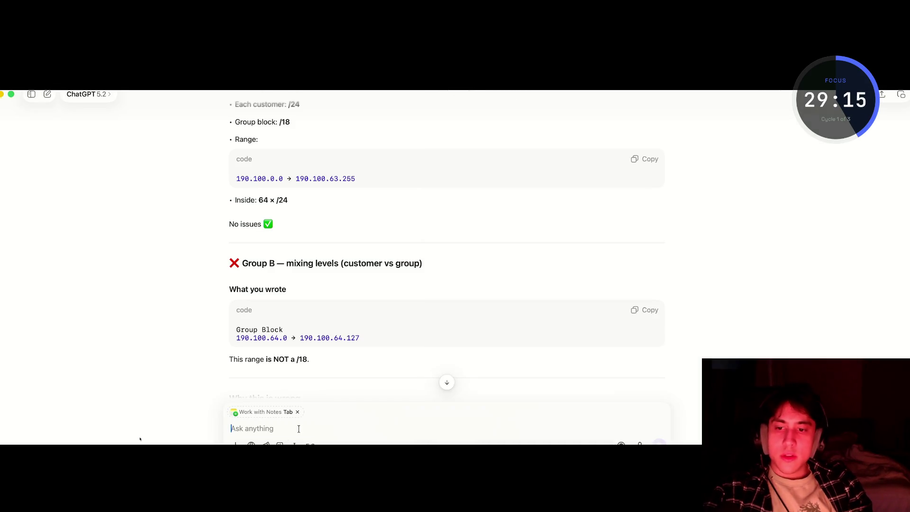
pyautogui.press('super+v')
pyautogui.write('to decimal')
pyautogui.press('Return')
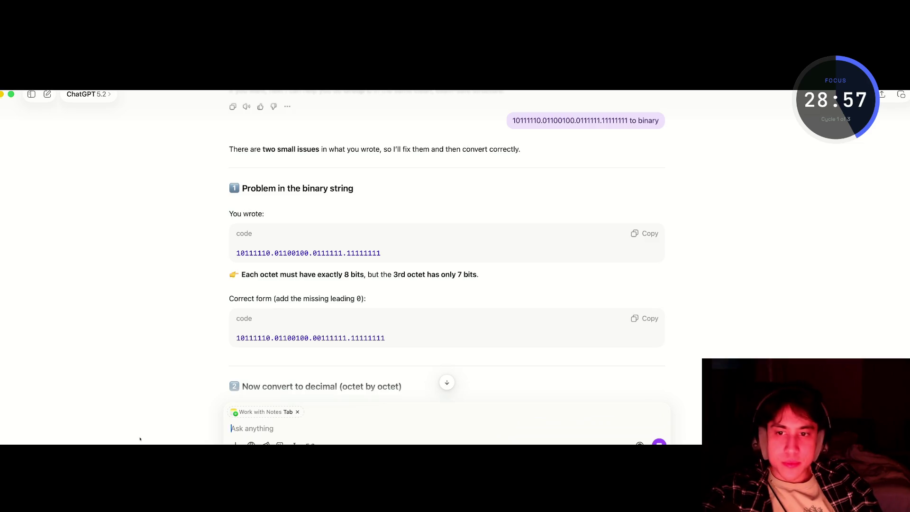
pyautogui.scroll(-10, 538, 254)
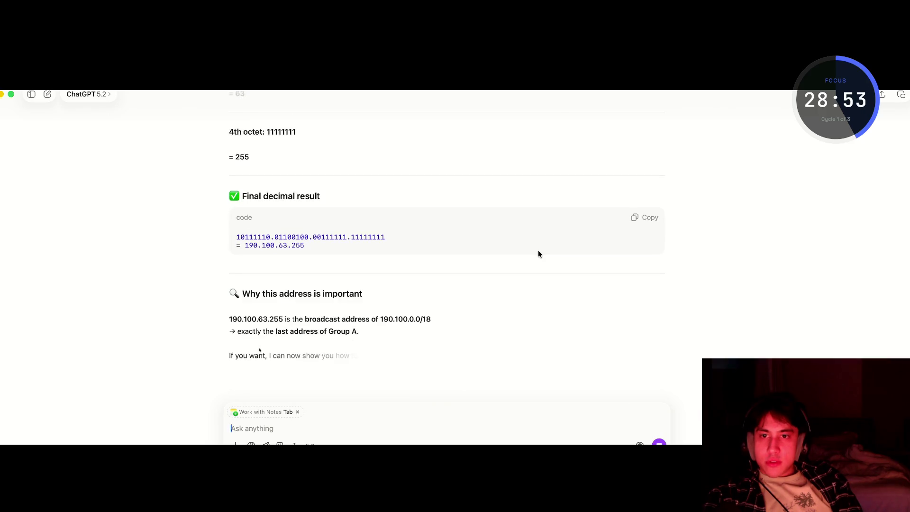
pyautogui.moveTo(304, 250); pyautogui.dragTo(245, 250)
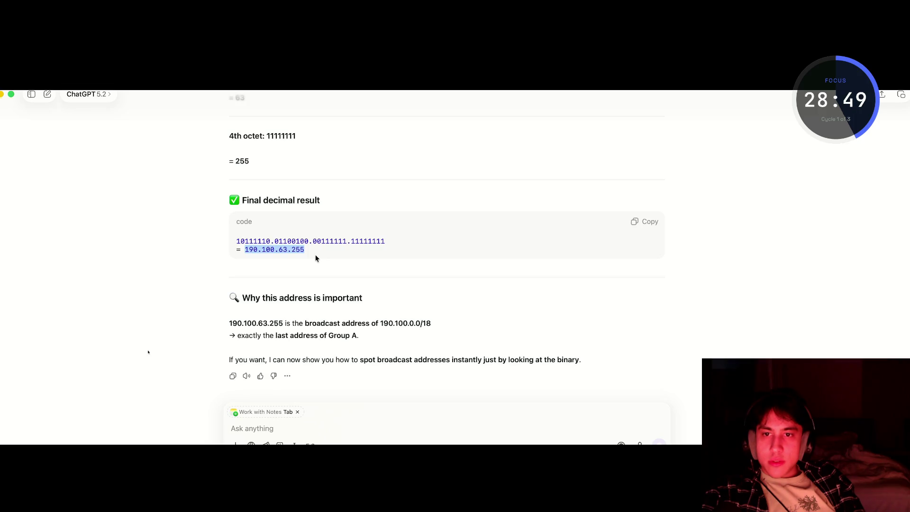
pyautogui.press('super+Tab')
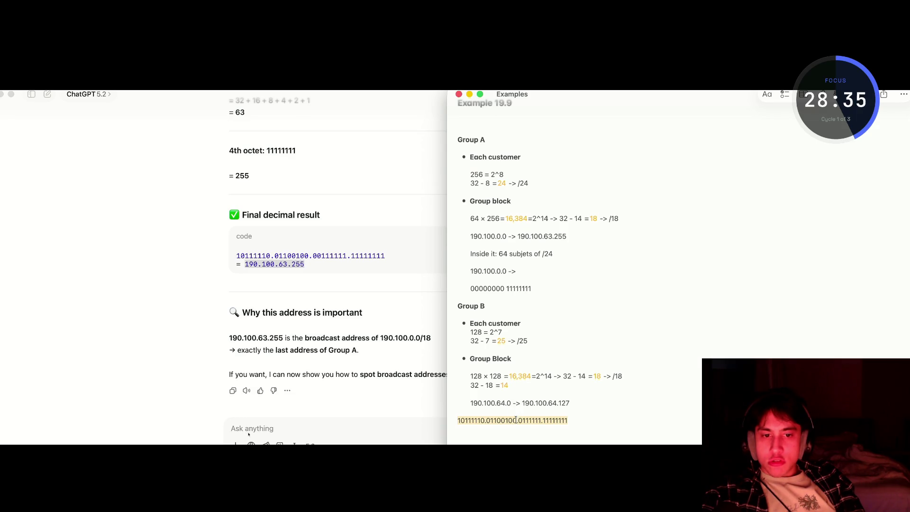
# Go from the Notes binary line to ChatGPT's point that the third octet has only 7 bits
pyautogui.click(515, 421)
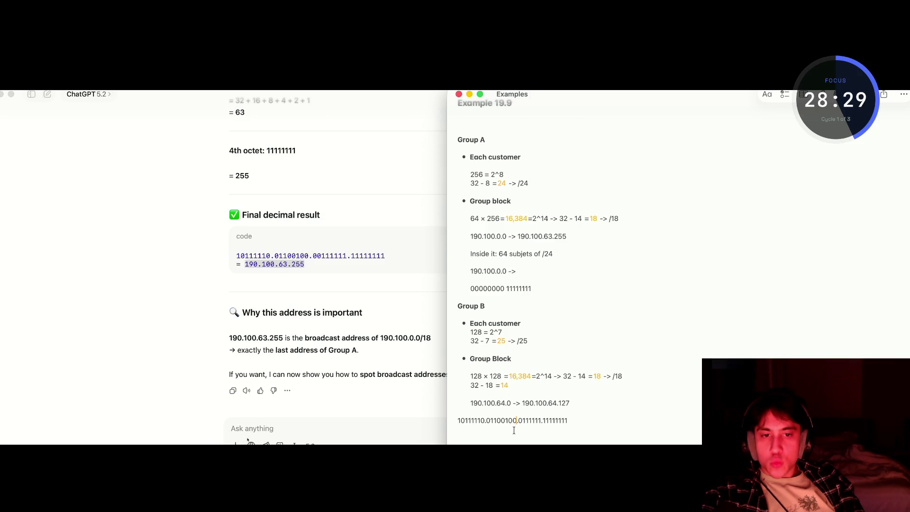
pyautogui.click(314, 288)
pyautogui.scroll(15, 314, 288)
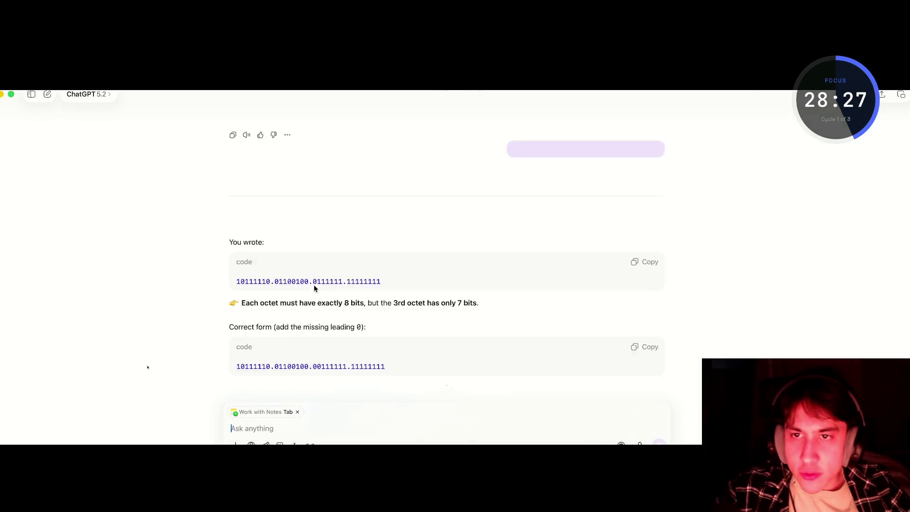
# Scroll back through ChatGPT's earlier replies and highlight the ones in the final answer's binary
pyautogui.scroll(10, 314, 288)
pyautogui.scroll(-20, 314, 288)
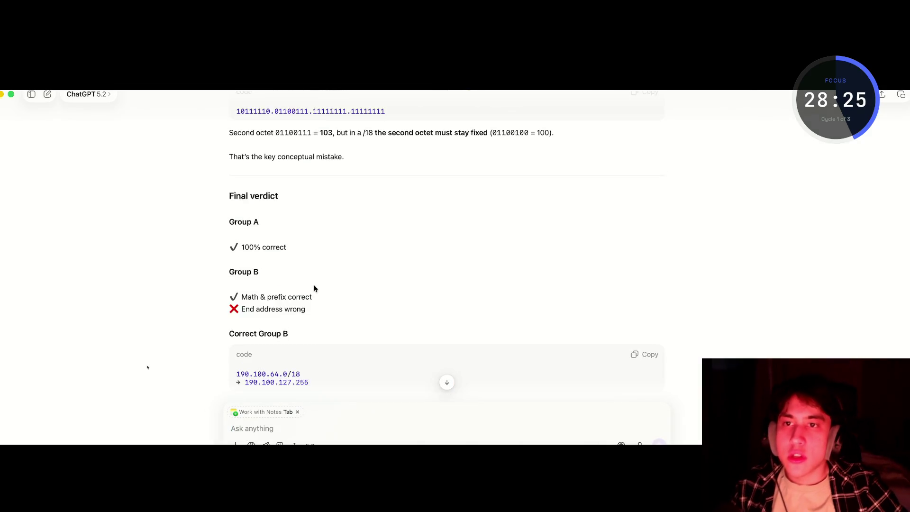
pyautogui.scroll(5, 314, 288)
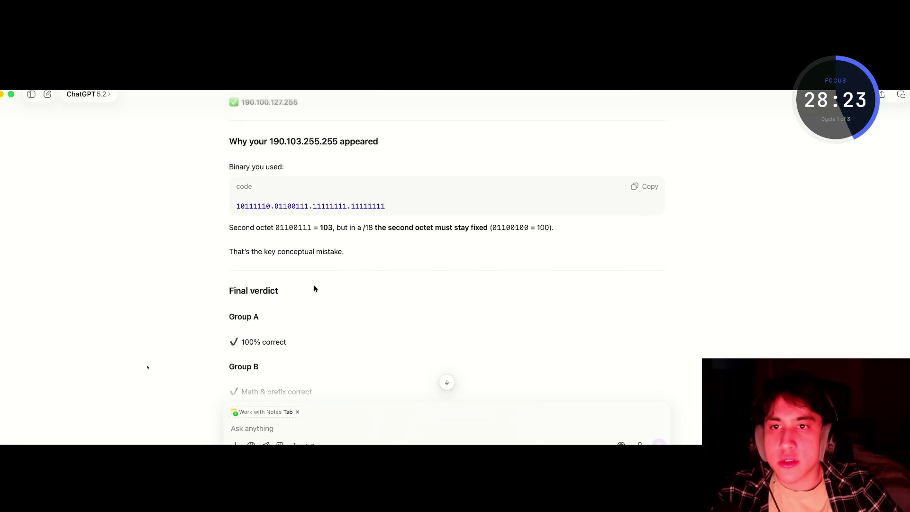
pyautogui.scroll(10, 314, 288)
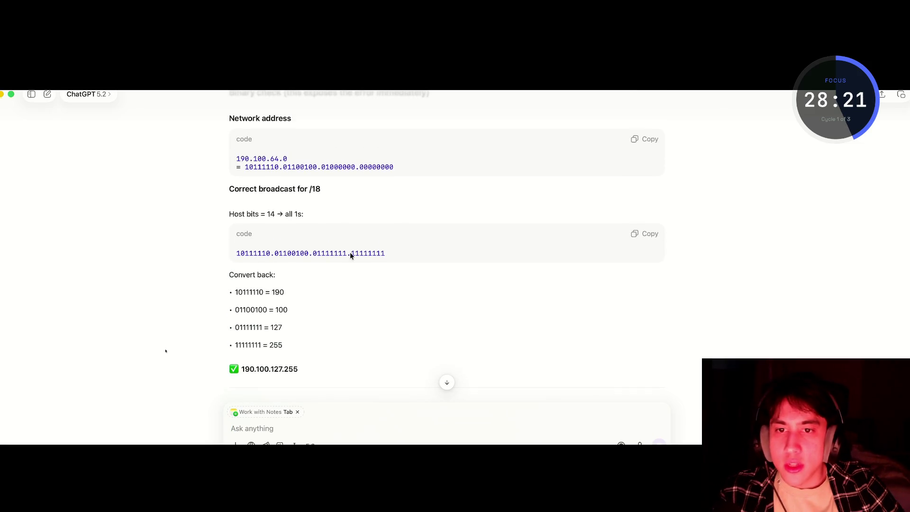
pyautogui.moveTo(347, 254); pyautogui.dragTo(310, 253)
pyautogui.scroll(8, 309, 253)
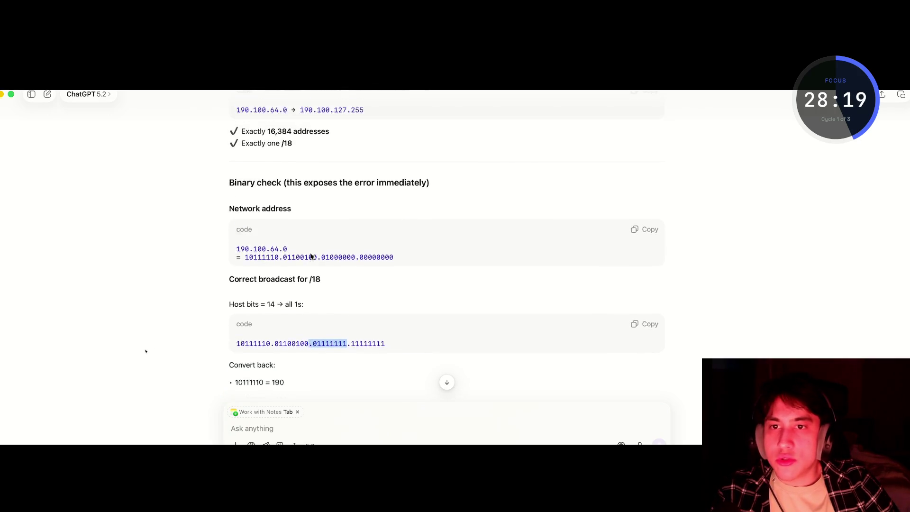
pyautogui.scroll(20, 310, 256)
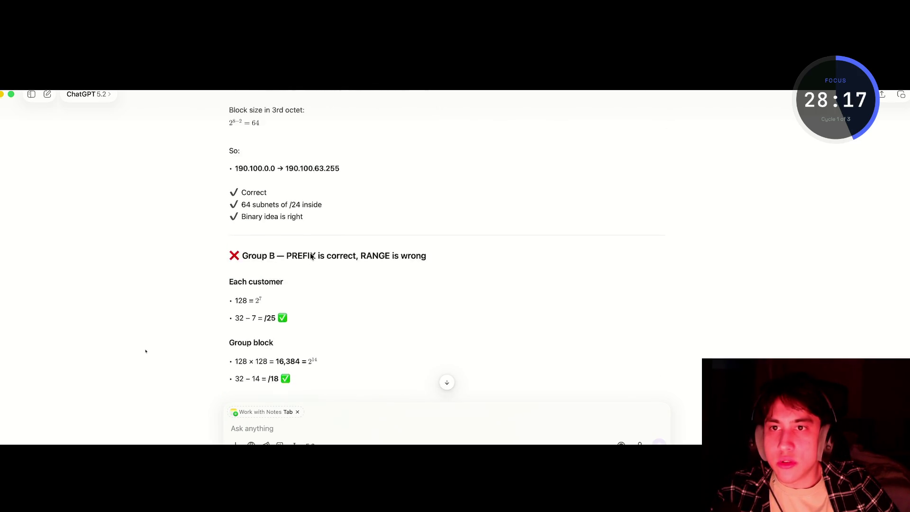
pyautogui.scroll(10, 311, 256)
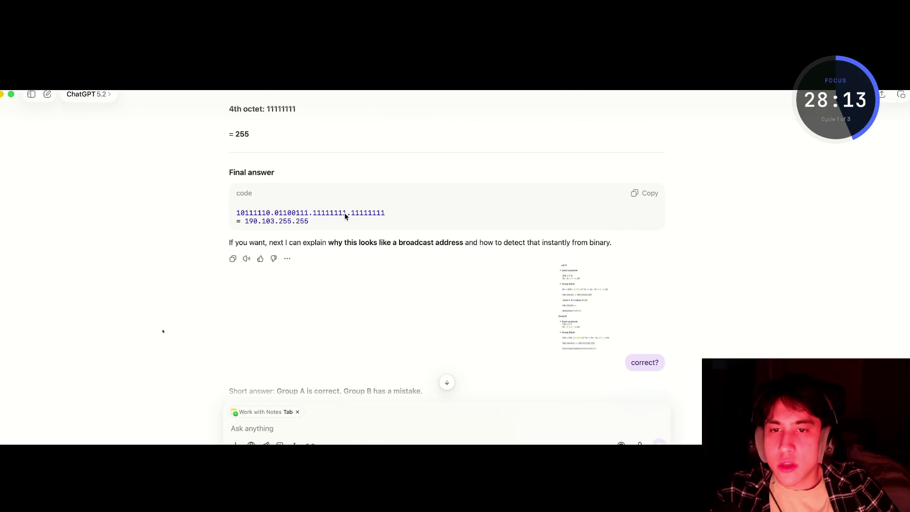
pyautogui.moveTo(340, 216); pyautogui.dragTo(316, 218)
pyautogui.click(317, 216)
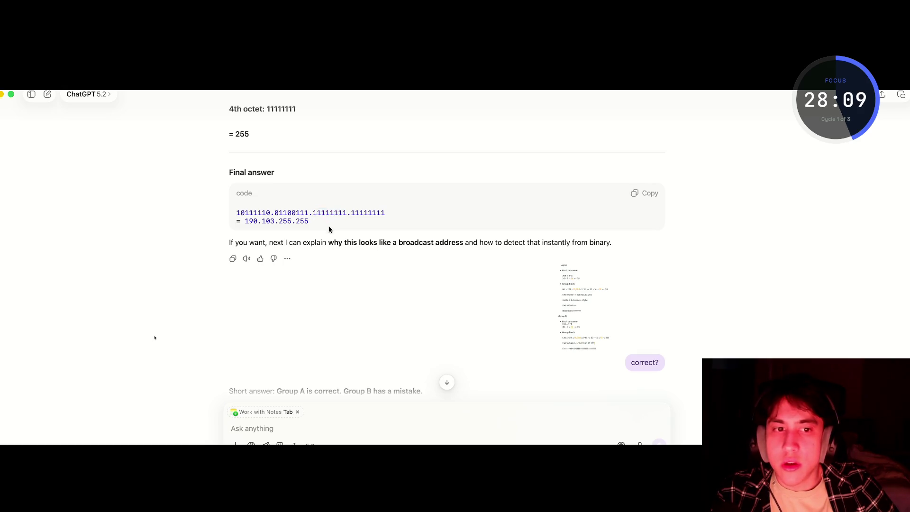
# Select the third octet 01000000 in ChatGPT's binary form of 190.100.64.0
pyautogui.scroll(15, 328, 225)
pyautogui.scroll(2, 329, 231)
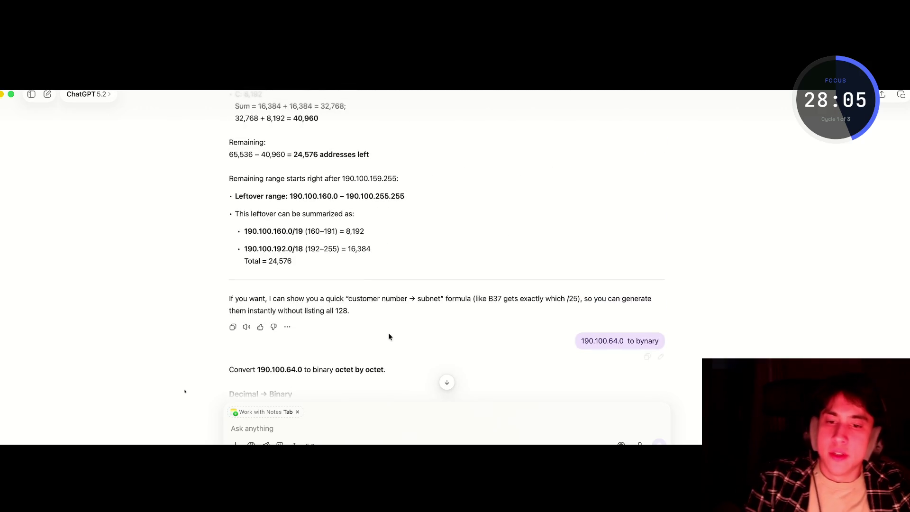
pyautogui.scroll(-5, 388, 334)
pyautogui.scroll(-12, 314, 352)
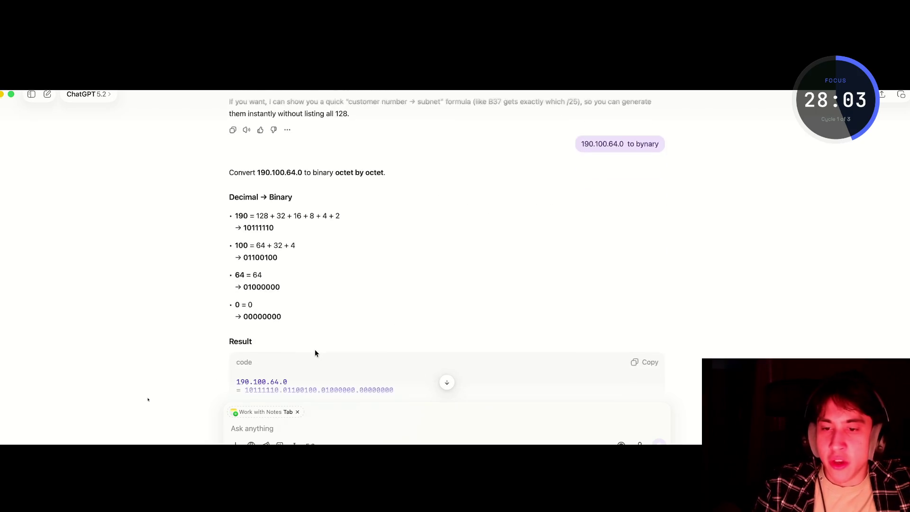
pyautogui.moveTo(355, 265); pyautogui.dragTo(321, 267)
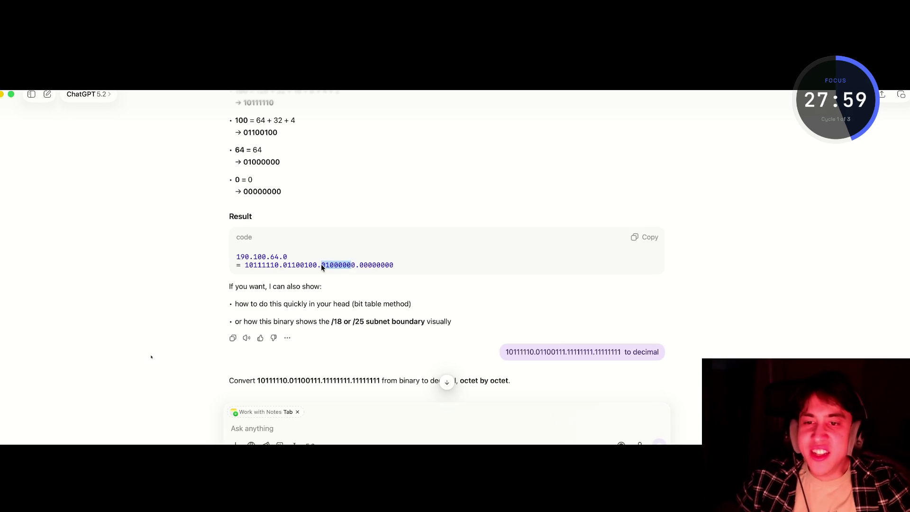
pyautogui.press('super+Tab')
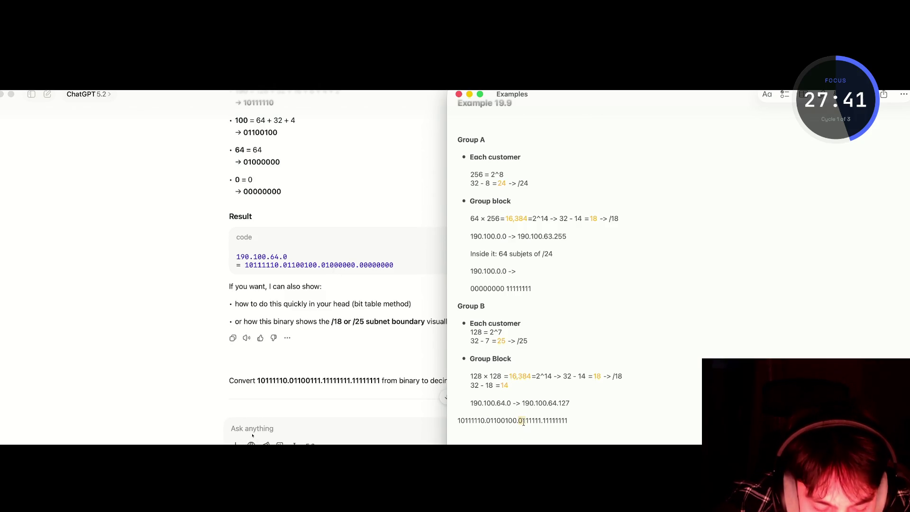
# Change the third octet of Group B's binary line to 01111111
pyautogui.hotkey('shift', 'Down')
pyautogui.hotkey('shift', 'Up')
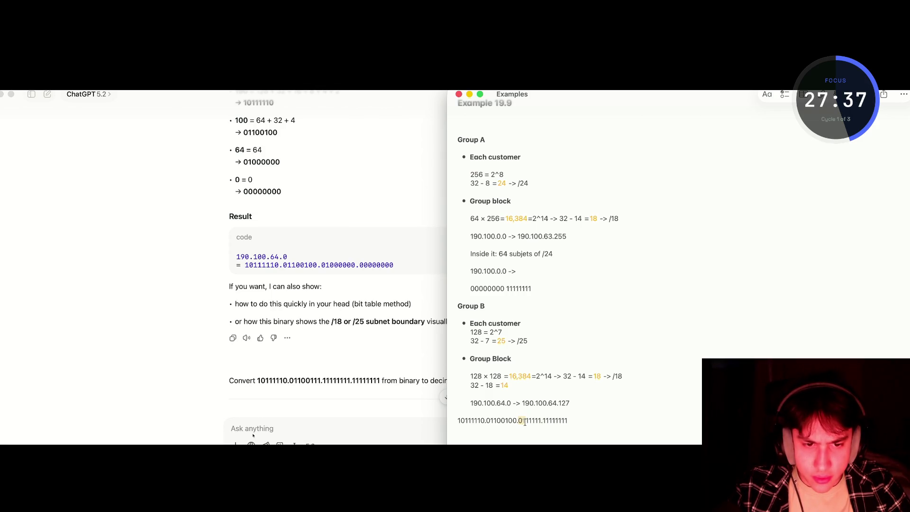
pyautogui.click(518, 424)
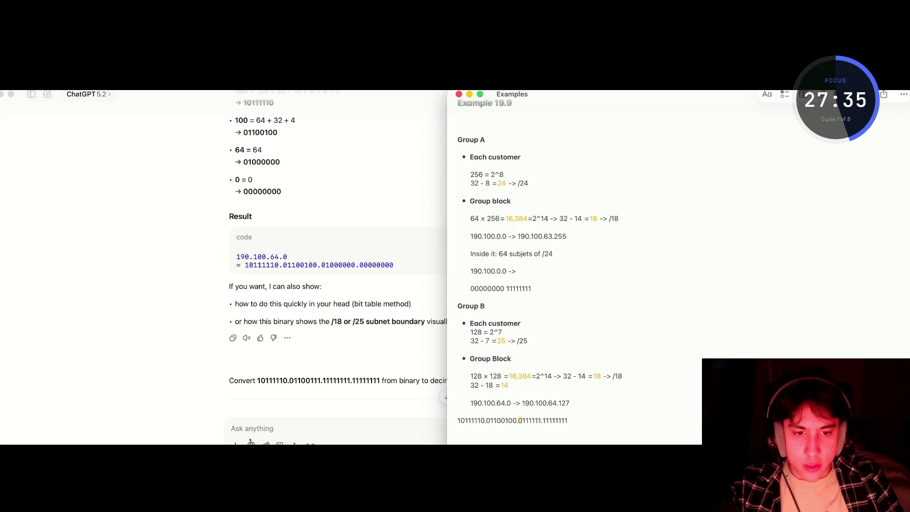
pyautogui.hotkey('shift', 'Right')
pyautogui.hotkey('shift', 'Right')
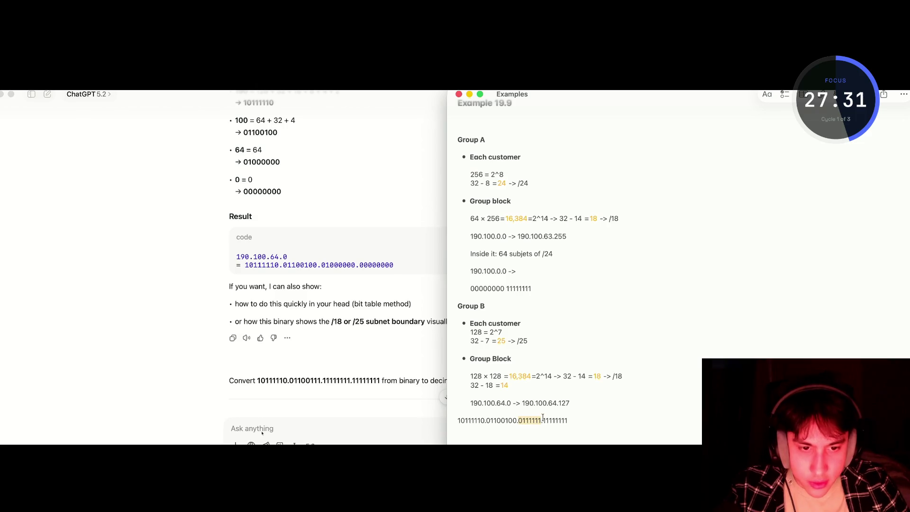
pyautogui.write('01111111')
# Select the full binary line 10111110.01100100.01111111.11111111 for copying
pyautogui.click(579, 422)
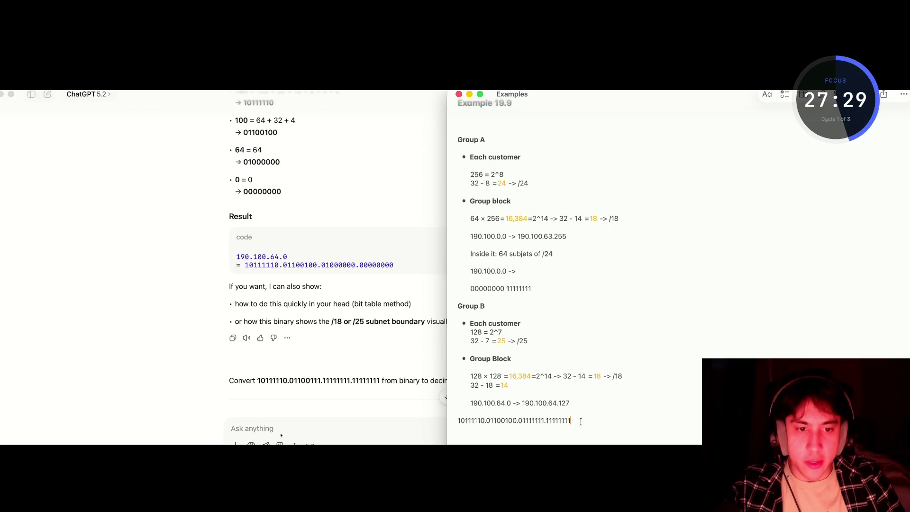
pyautogui.moveTo(518, 420); pyautogui.dragTo(521, 420)
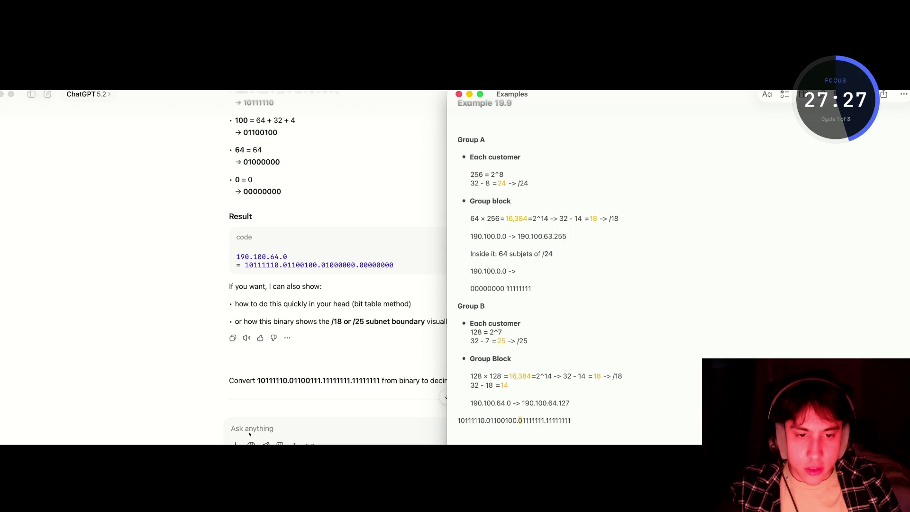
pyautogui.hotkey('shift', 'Right')
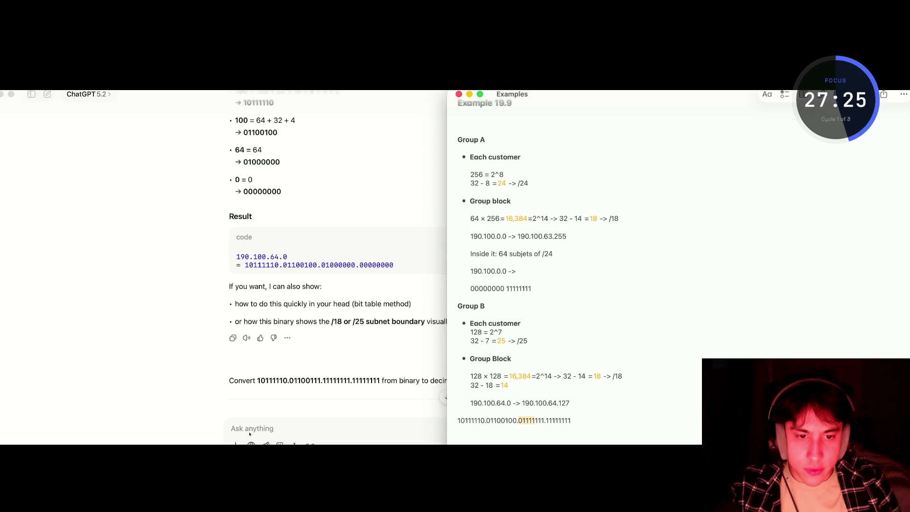
pyautogui.tripleClick(521, 420)
pyautogui.press('super+c')
pyautogui.click(374, 433)
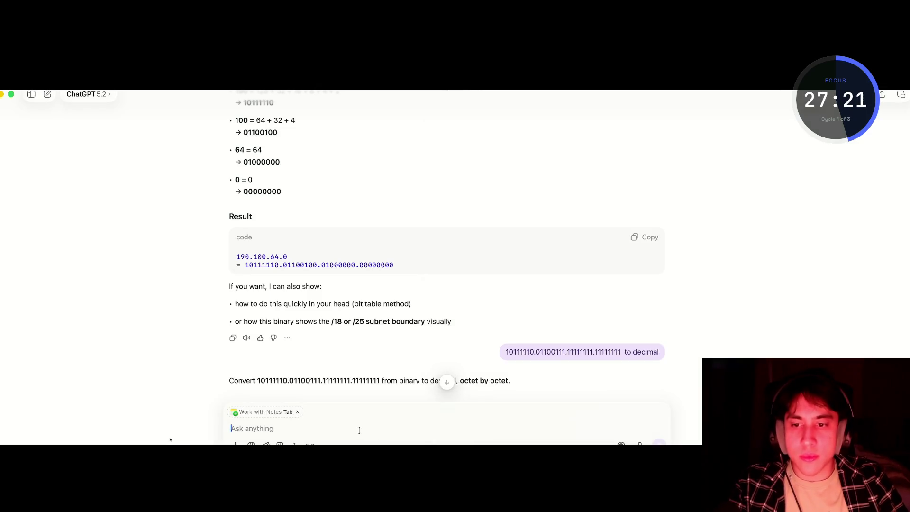
# Send ChatGPT the pasted binary line with 'to binary' and select the result 190.100.127.255
pyautogui.press('super+v')
pyautogui.write('to binary')
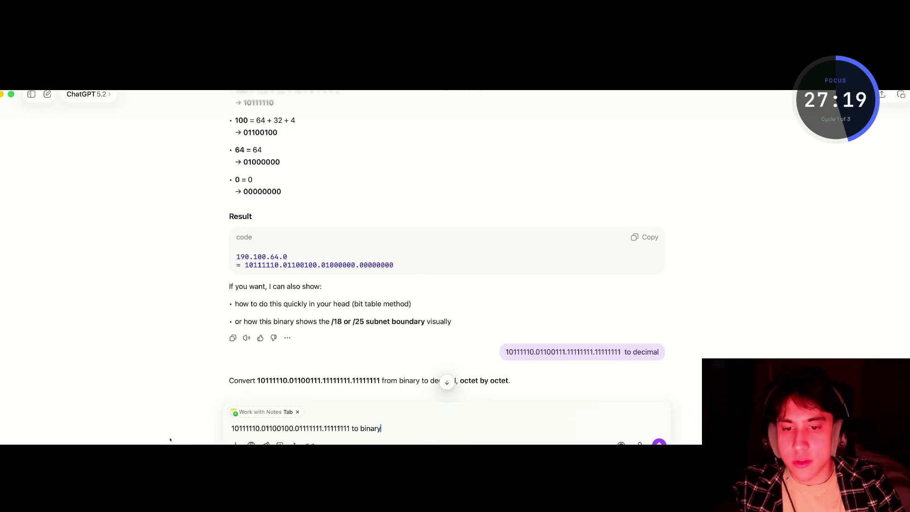
pyautogui.press('Return')
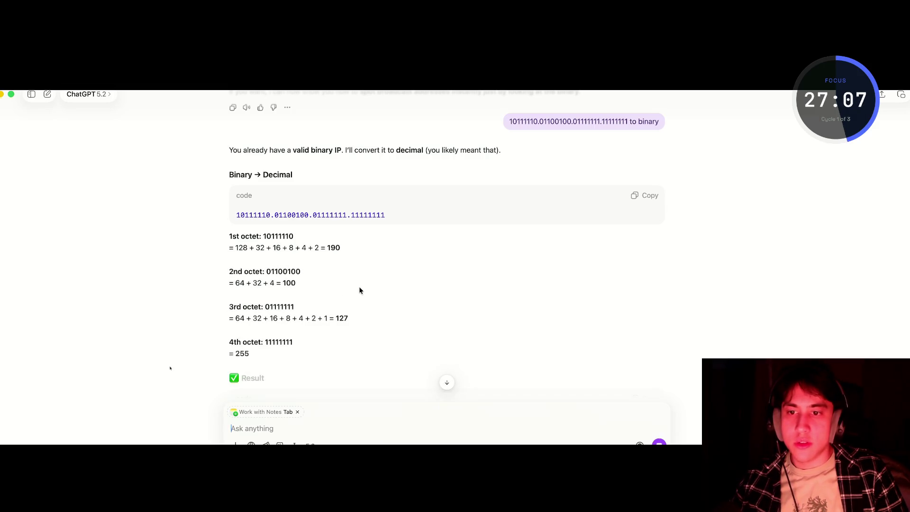
pyautogui.scroll(-3, 359, 290)
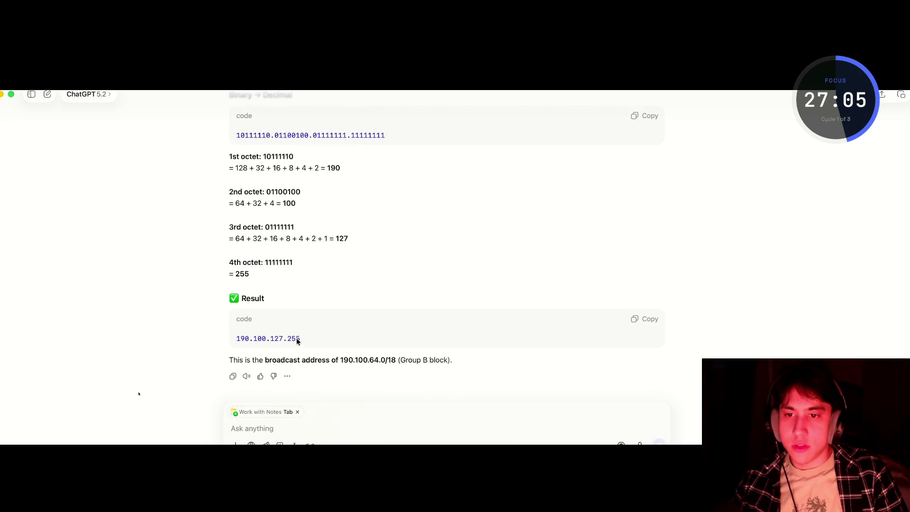
pyautogui.moveTo(239, 338); pyautogui.dragTo(233, 339)
pyautogui.press('super+c')
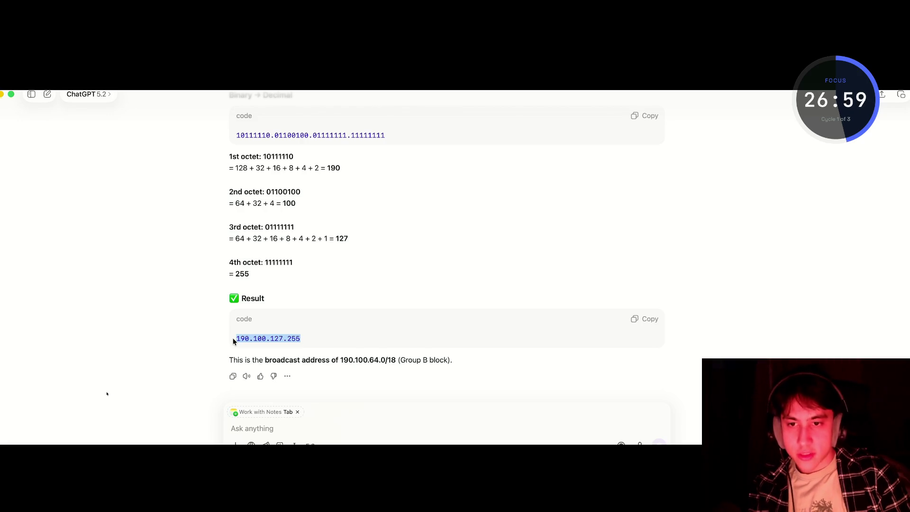
pyautogui.moveTo(279, 341); pyautogui.dragTo(271, 342)
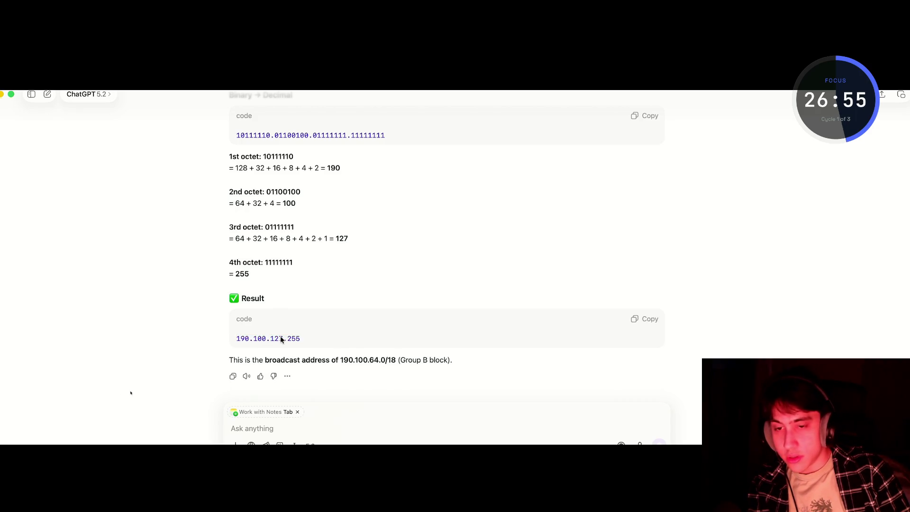
pyautogui.press('super+Tab')
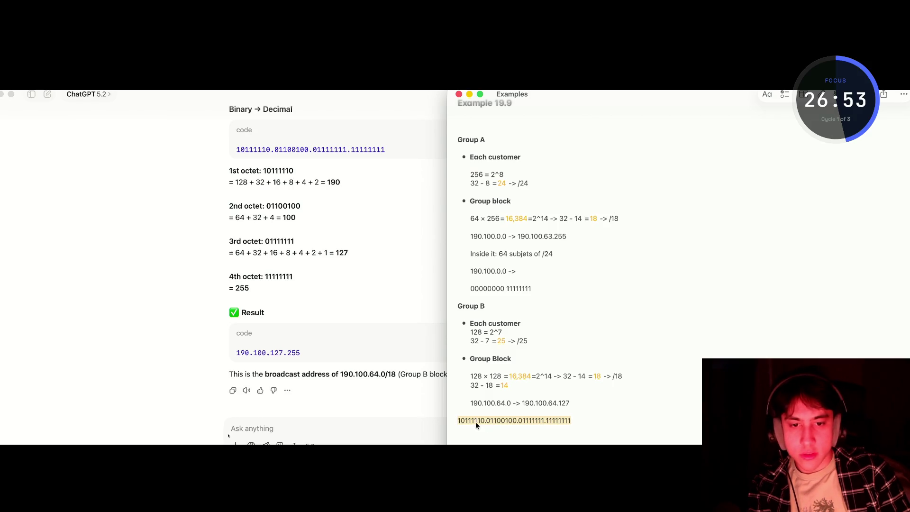
# Undo a stray paste, then replace the range end 190.100.64.127 with 190.100.127.255
pyautogui.press('super+v')
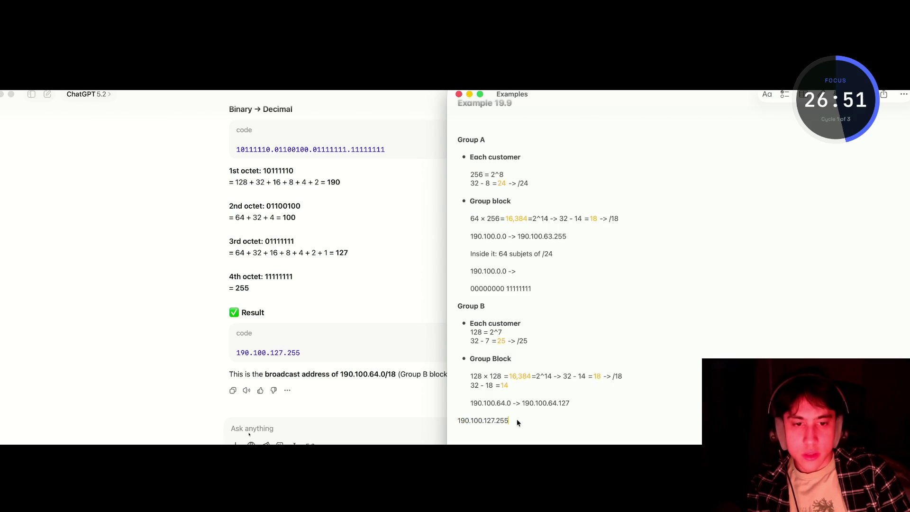
pyautogui.press('super+z')
pyautogui.click(570, 419)
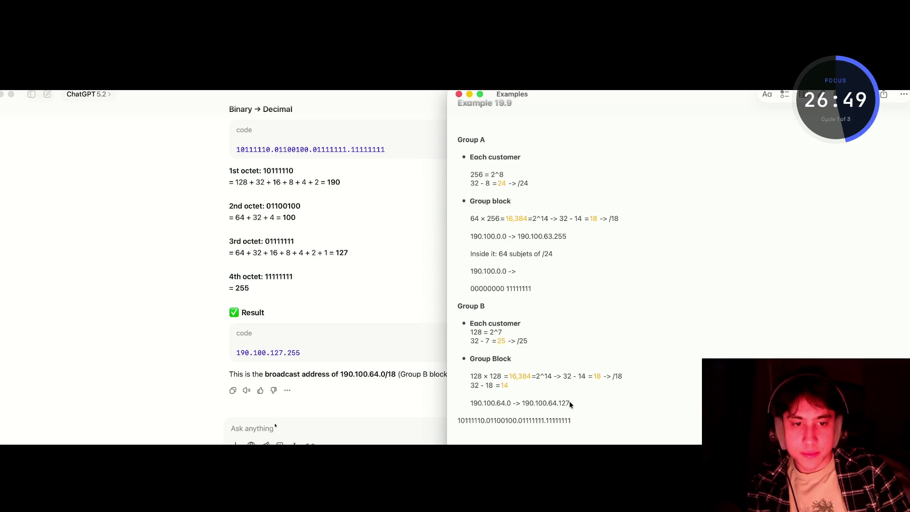
pyautogui.moveTo(569, 402); pyautogui.dragTo(525, 402)
pyautogui.press('super+v')
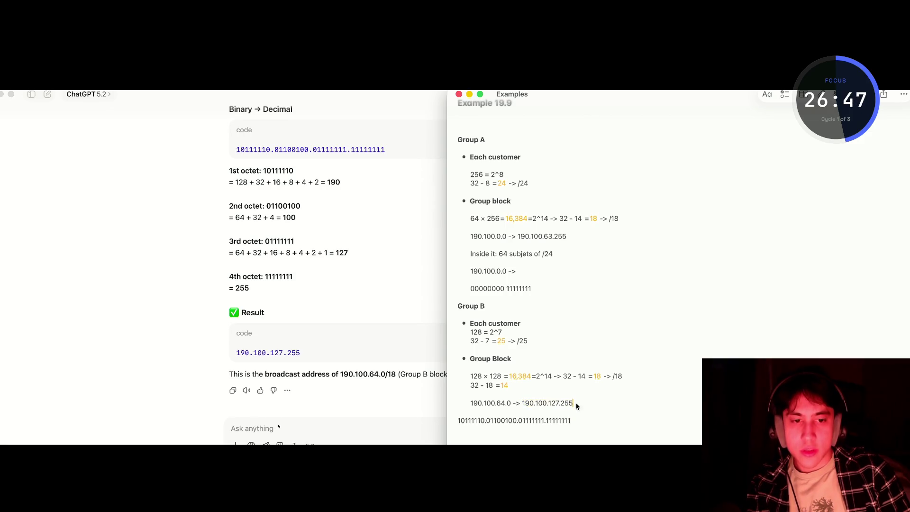
pyautogui.press('super+shift+5')
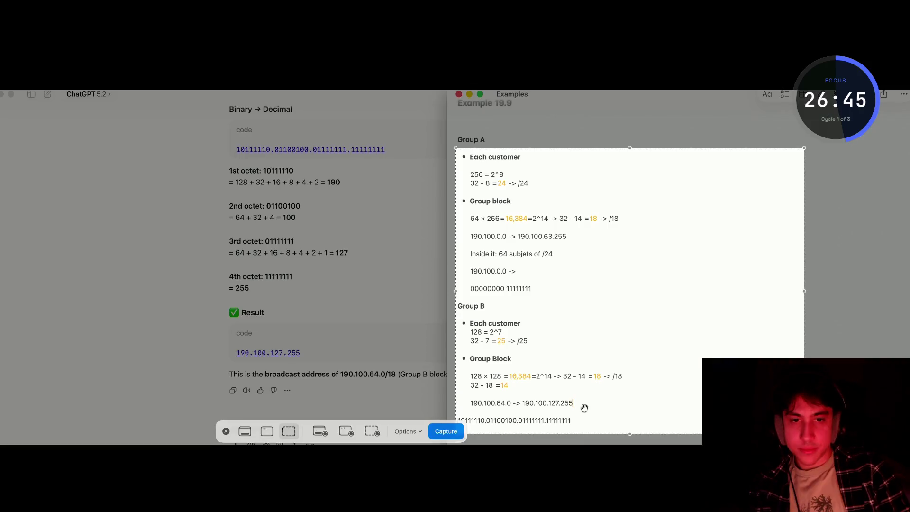
# Screenshot the Group A and B working and send it to ChatGPT asking if it's correct
pyautogui.moveTo(503, 177); pyautogui.dragTo(503, 165)
pyautogui.press('Return')
pyautogui.click(280, 429)
pyautogui.press('super+v')
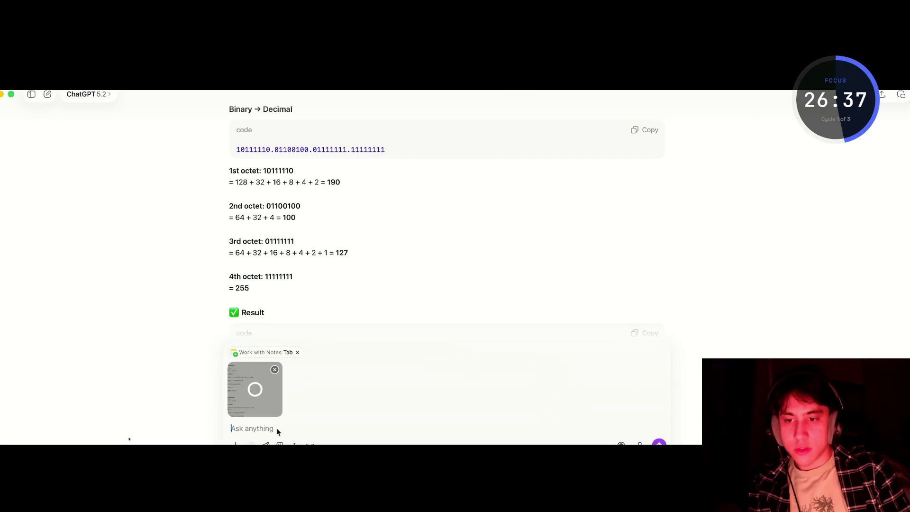
pyautogui.write('co')
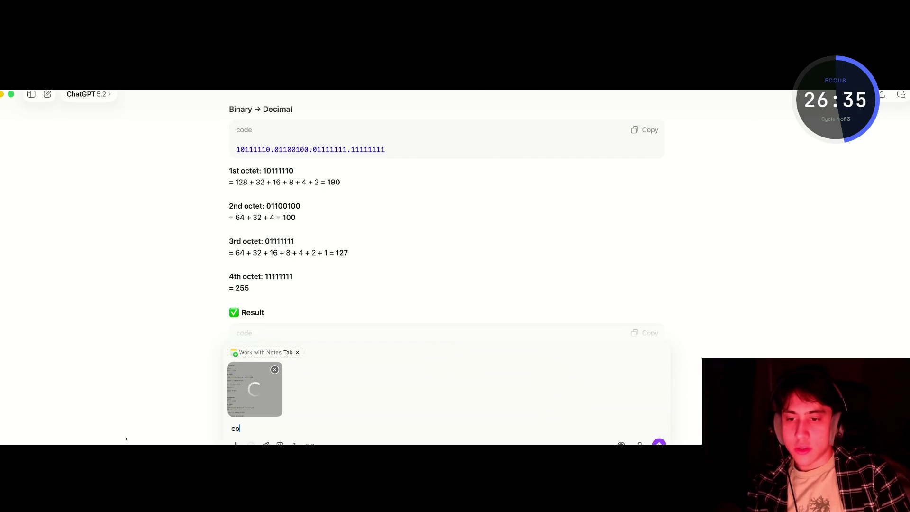
pyautogui.write('rrec')
pyautogui.press('Return')
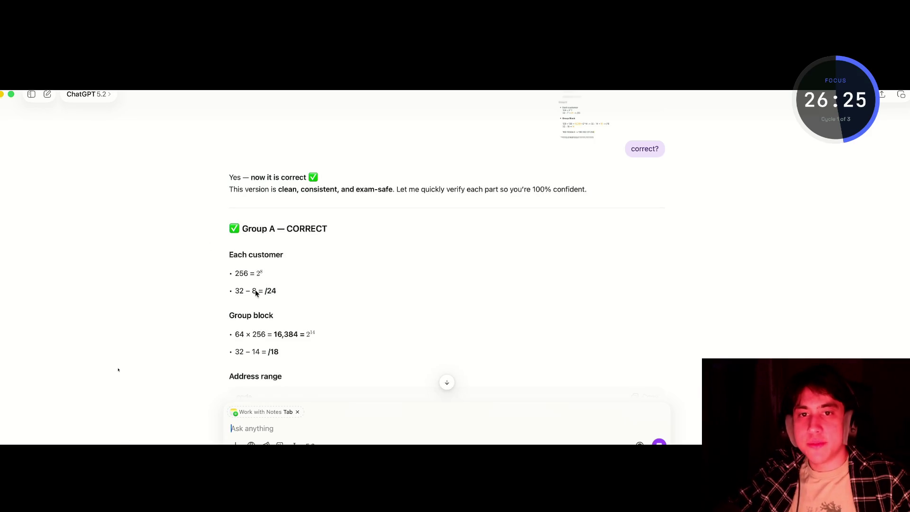
# Read ChatGPT's verdict, highlighting the key insight and /18 explanation, then show the lecture's problem slide
pyautogui.scroll(-6, 365, 278)
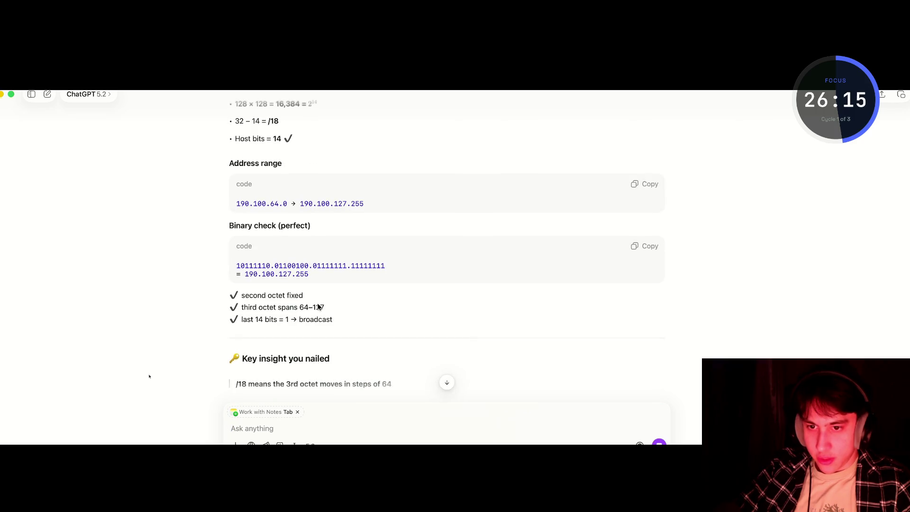
pyautogui.moveTo(299, 302); pyautogui.dragTo(292, 304)
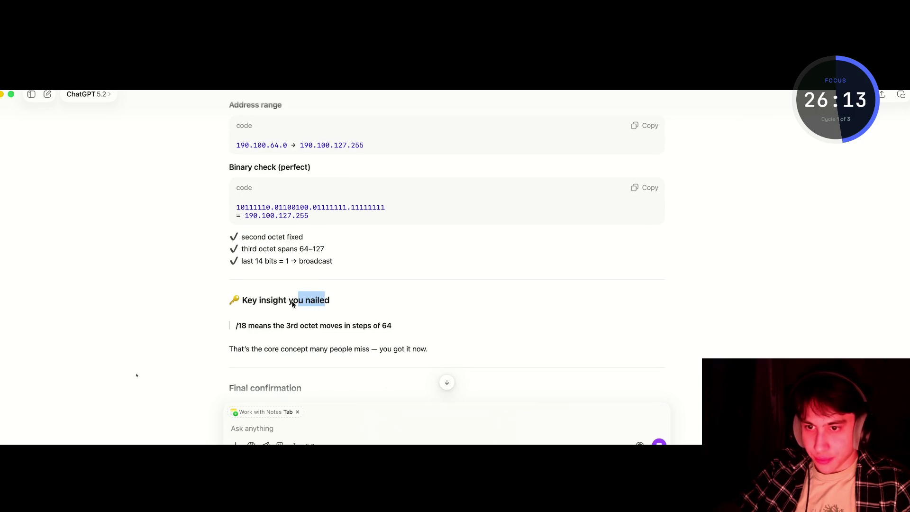
pyautogui.moveTo(241, 327); pyautogui.dragTo(402, 330)
pyautogui.click(401, 330)
pyautogui.scroll(-2, 335, 354)
pyautogui.scroll(-4, 335, 357)
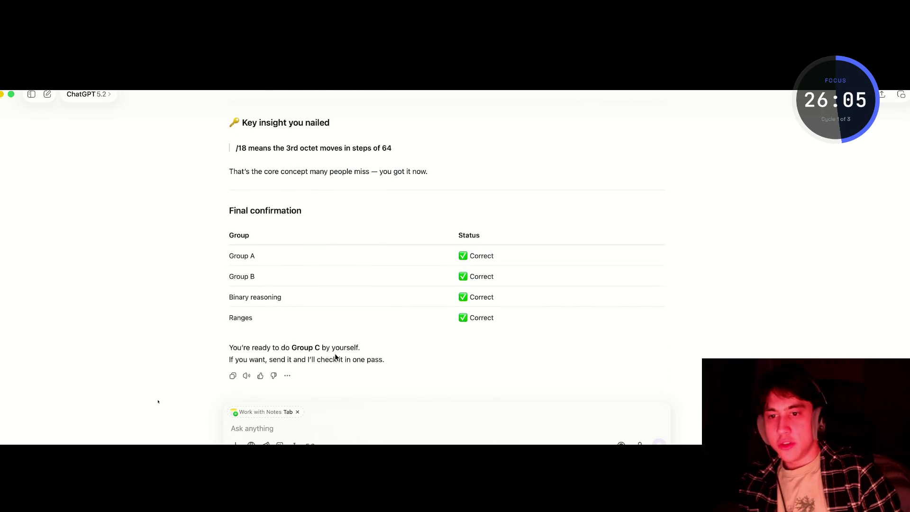
pyautogui.press('super+Tab')
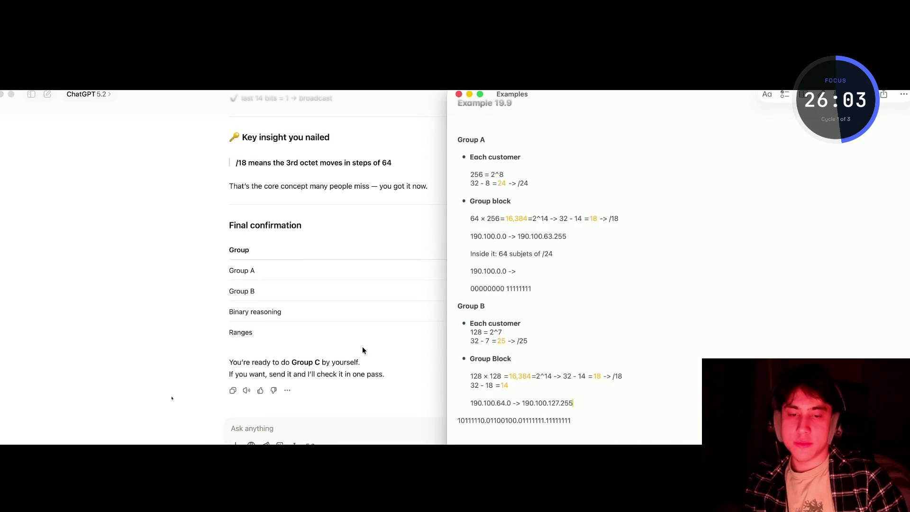
pyautogui.scroll(15, 328, 211)
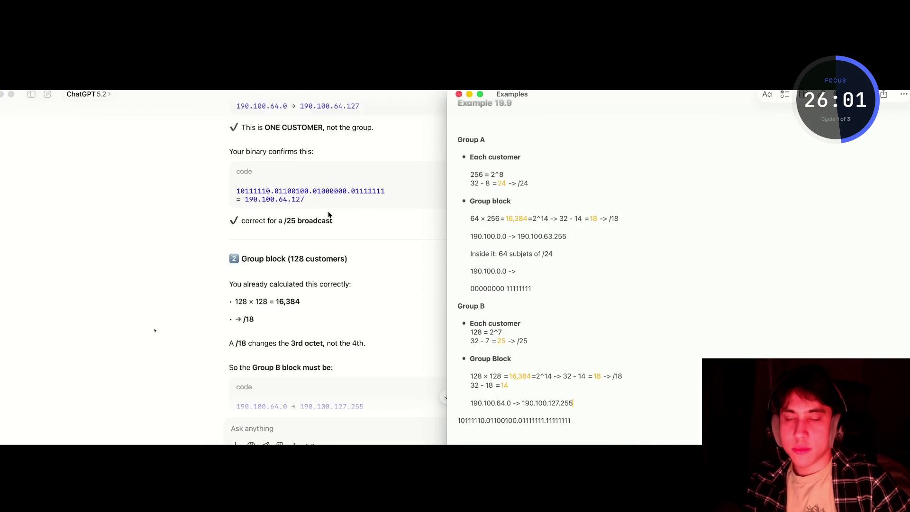
pyautogui.press('super+Tab')
pyautogui.press('super+Tab')
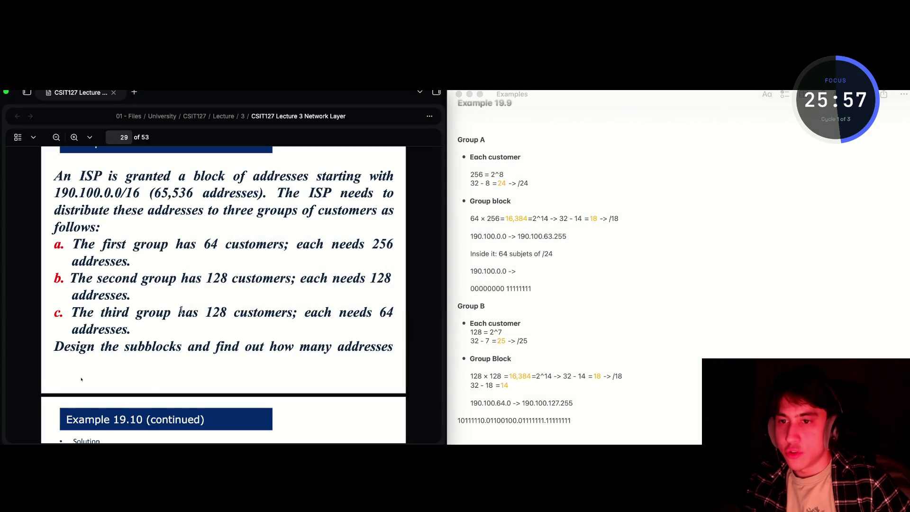
# Add a 'Group C' line below the binary line, formatted as a bold bulleted item
pyautogui.moveTo(204, 311); pyautogui.dragTo(214, 309)
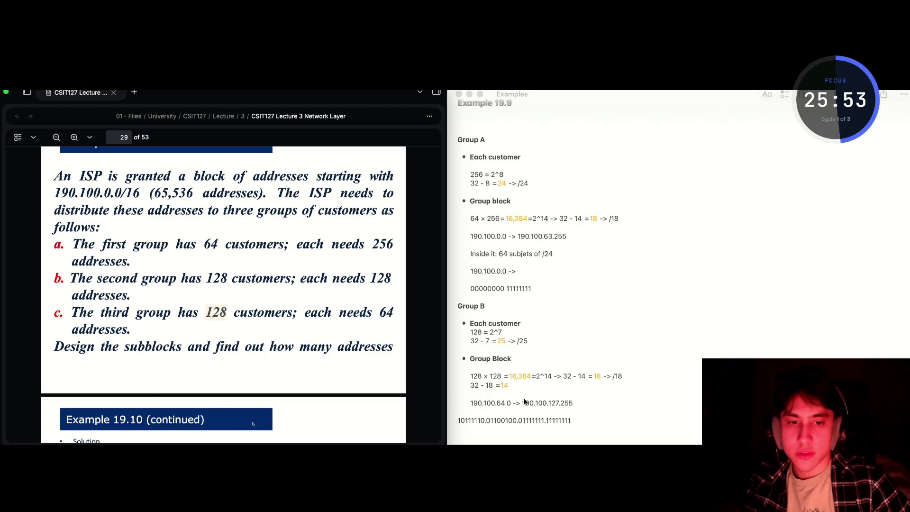
pyautogui.click(589, 422)
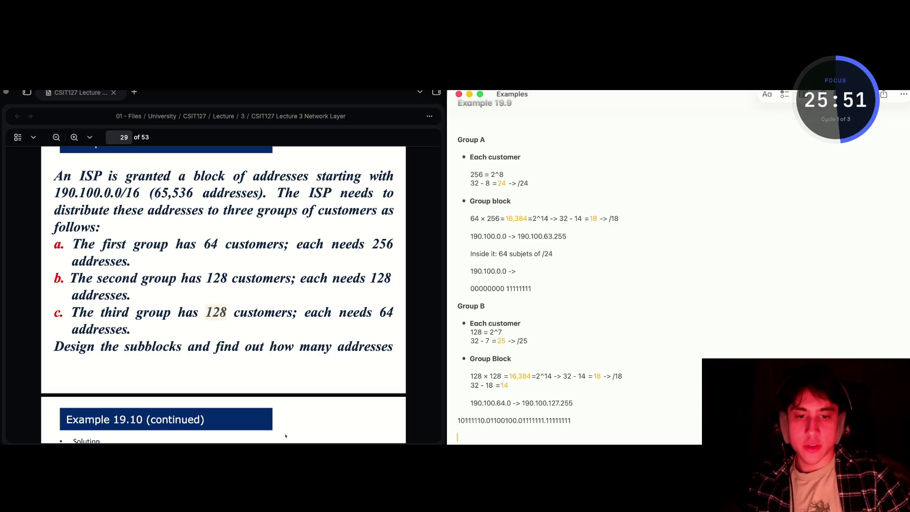
pyautogui.write('Grou')
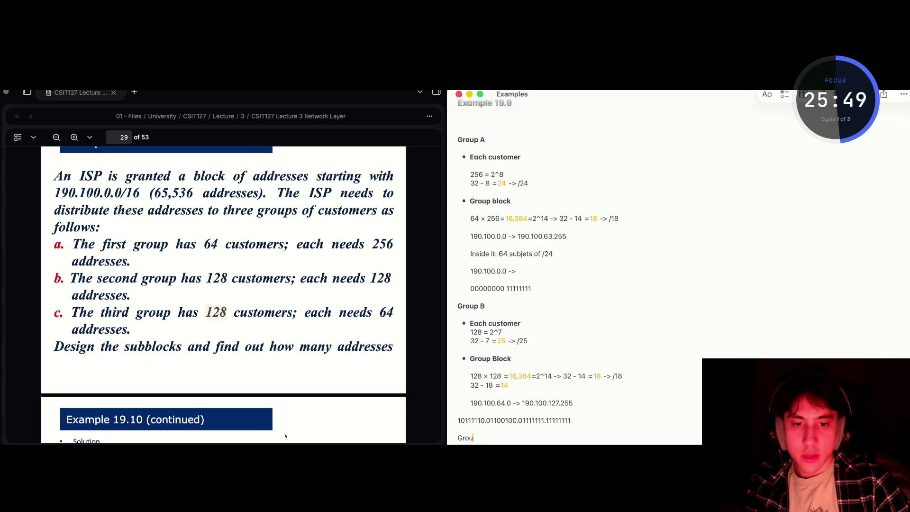
pyautogui.write('p C')
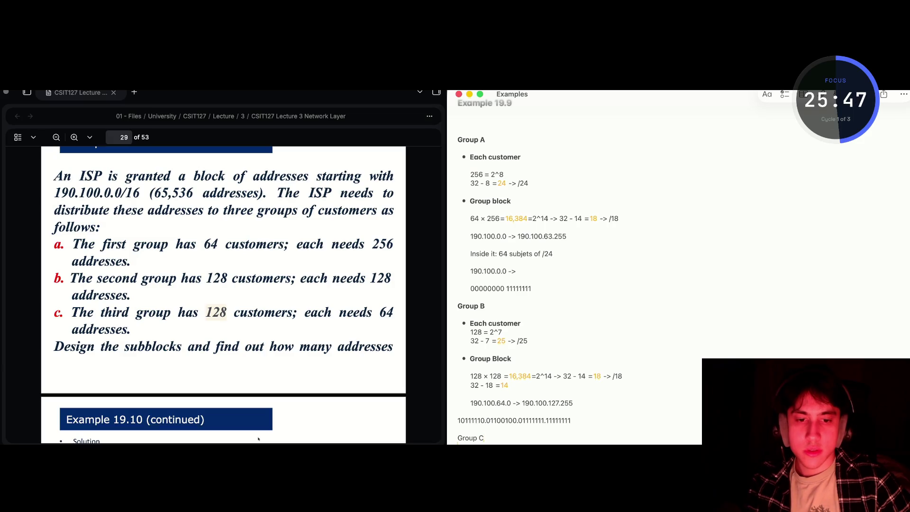
pyautogui.hotkey('shift', 'alt', 'Left')
pyautogui.hotkey('shift', 'alt', 'Left')
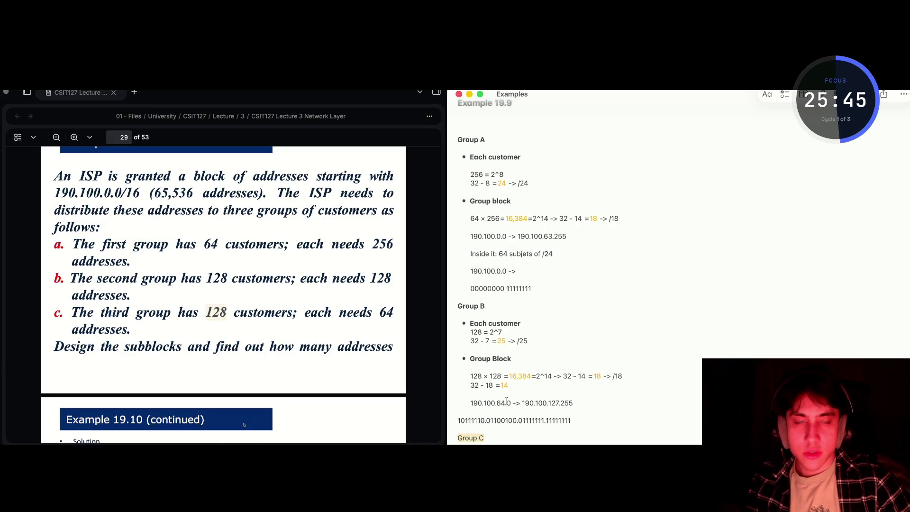
pyautogui.click(767, 94)
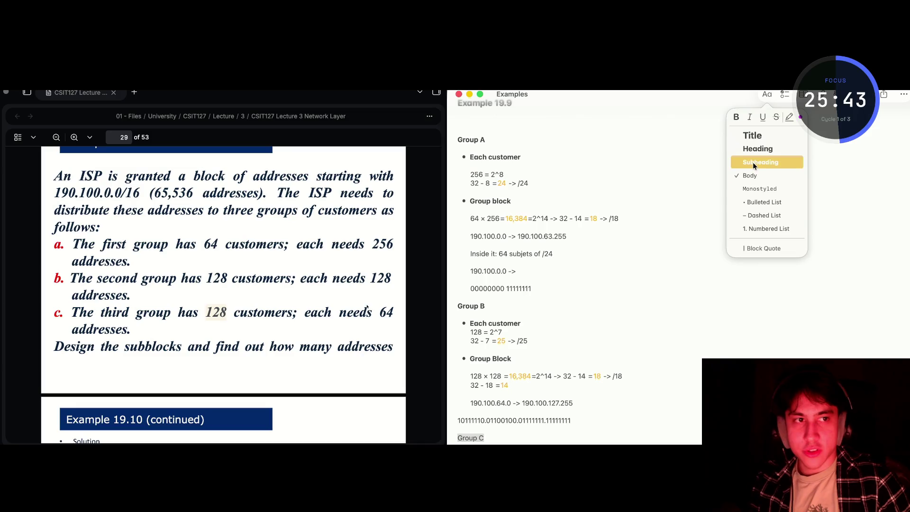
pyautogui.click(753, 203)
pyautogui.moveTo(497, 437); pyautogui.dragTo(469, 437)
pyautogui.press('super+b')
pyautogui.click(469, 438)
# Remove Group C's bullet and apply the Subheading style to it
pyautogui.press('super+Tab')
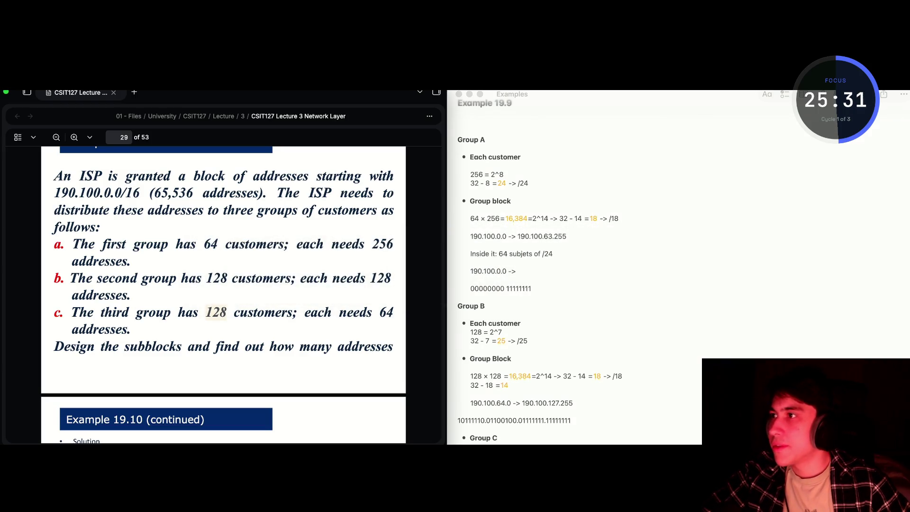
pyautogui.click(499, 441)
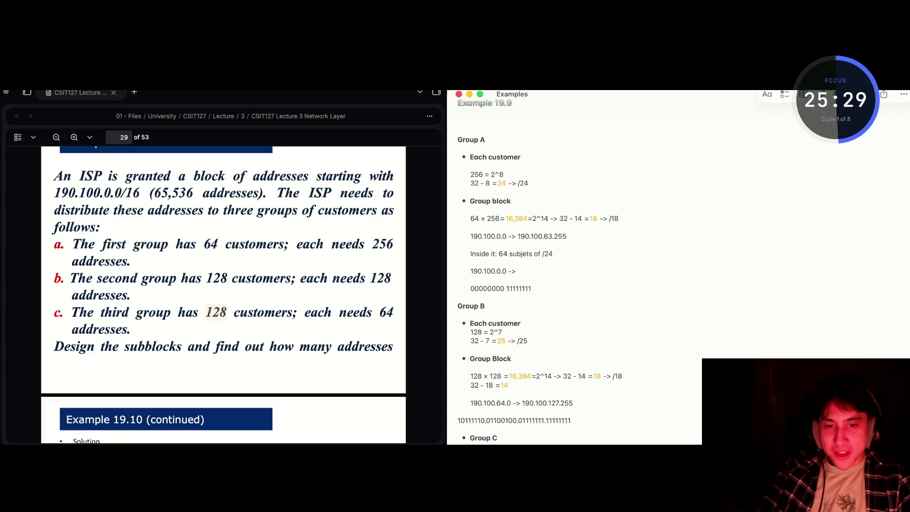
pyautogui.press('Return')
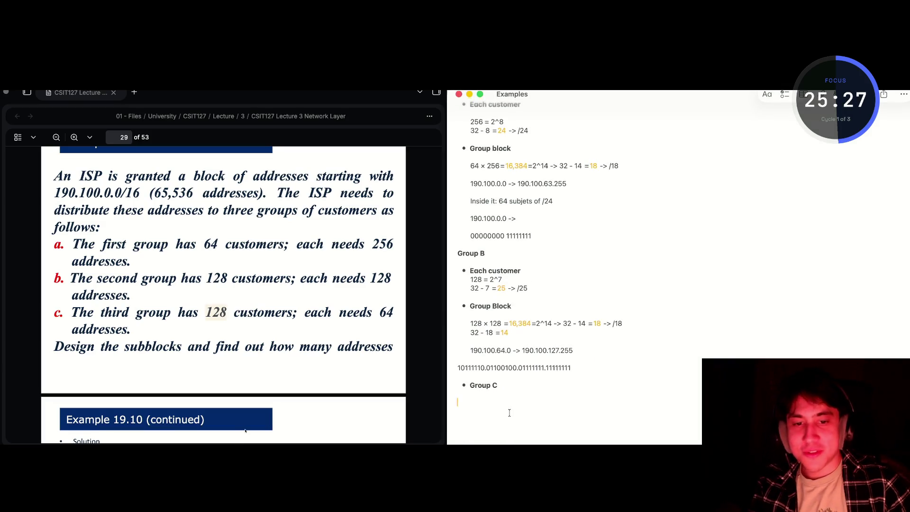
pyautogui.scroll(1, 509, 412)
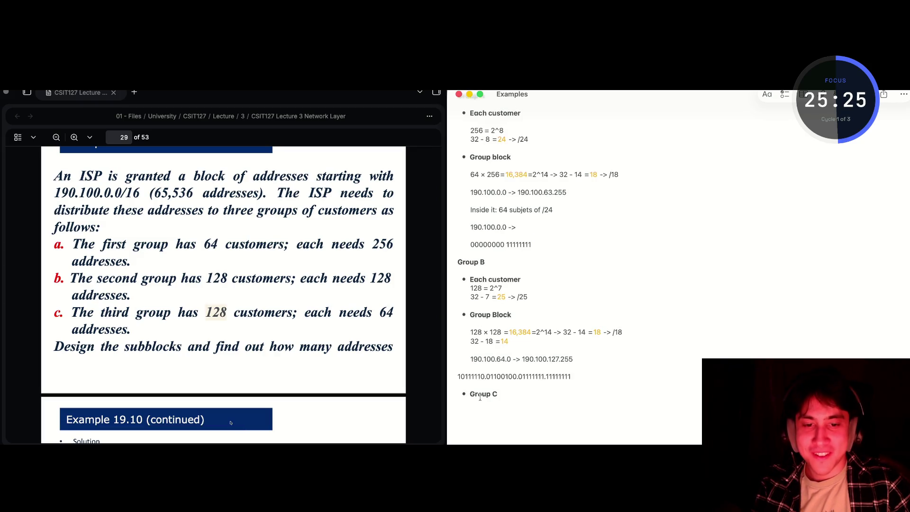
pyautogui.press('BackSpace')
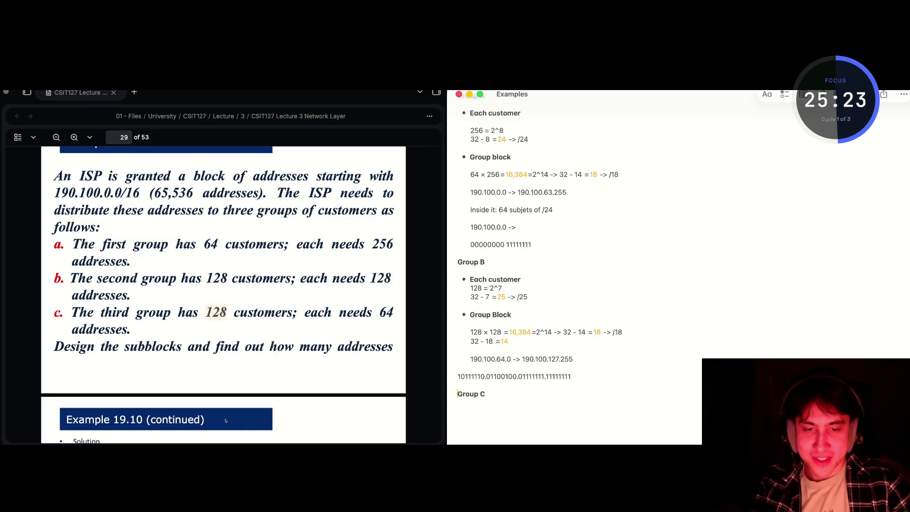
pyautogui.moveTo(493, 392); pyautogui.dragTo(453, 393)
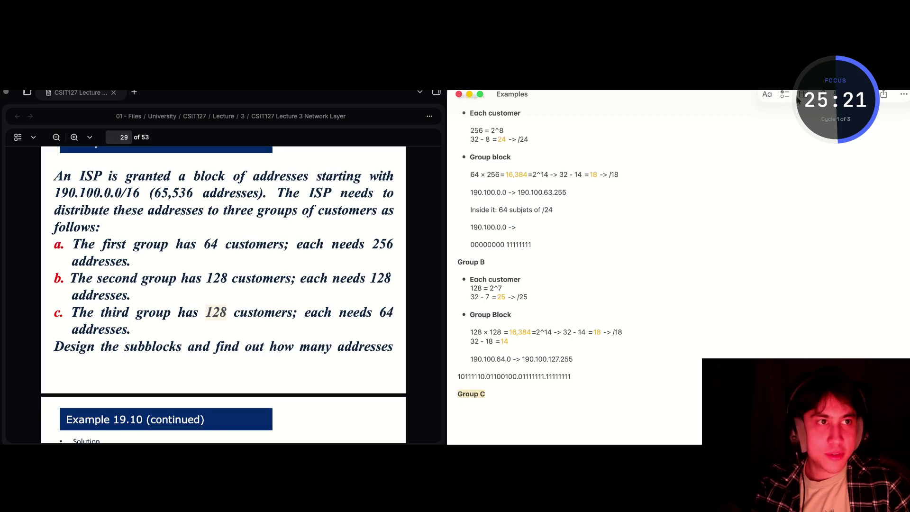
pyautogui.click(768, 96)
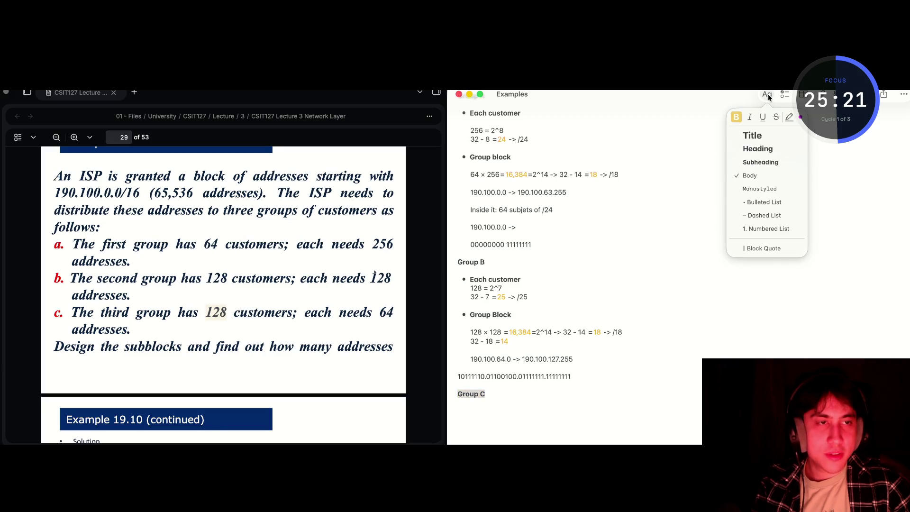
pyautogui.click(783, 161)
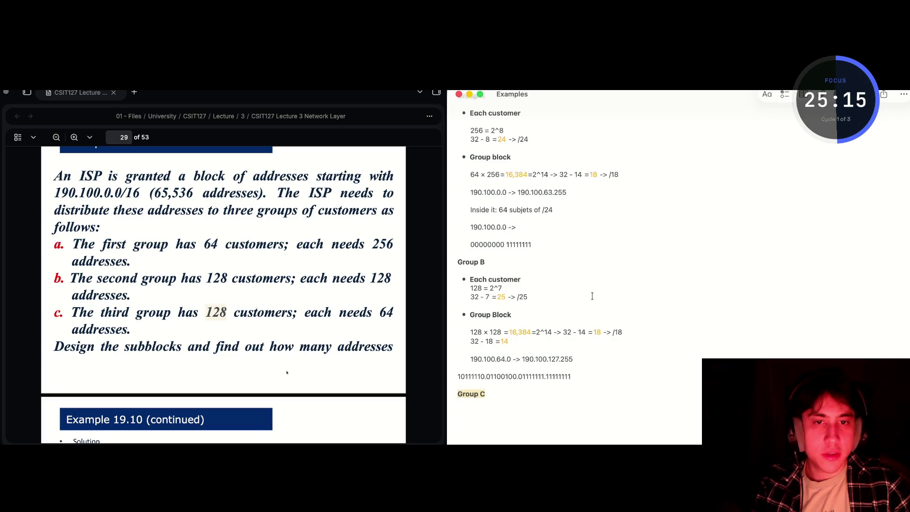
pyautogui.scroll(5, 532, 297)
pyautogui.scroll(-10, 521, 332)
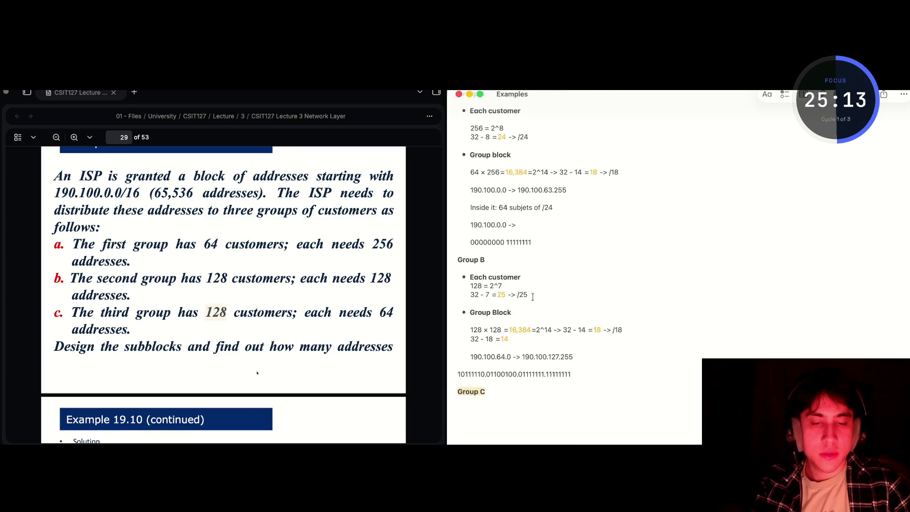
# Add 'Each customer' as a bulleted item on a new line under the Group C heading
pyautogui.click(492, 405)
pyautogui.press('Return')
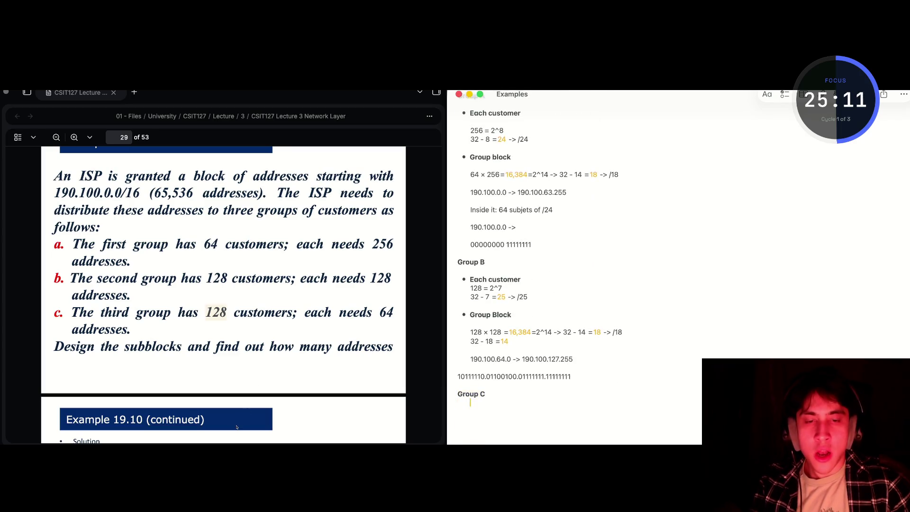
pyautogui.write('Each ')
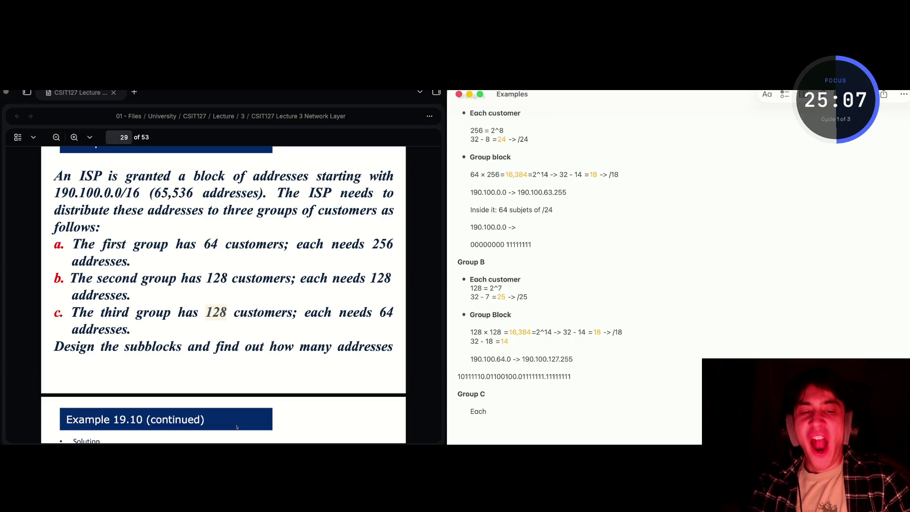
pyautogui.write('customer')
pyautogui.hotkey('shift', 'Left')
pyautogui.hotkey('shift', 'Left')
pyautogui.hotkey('shift', 'Left')
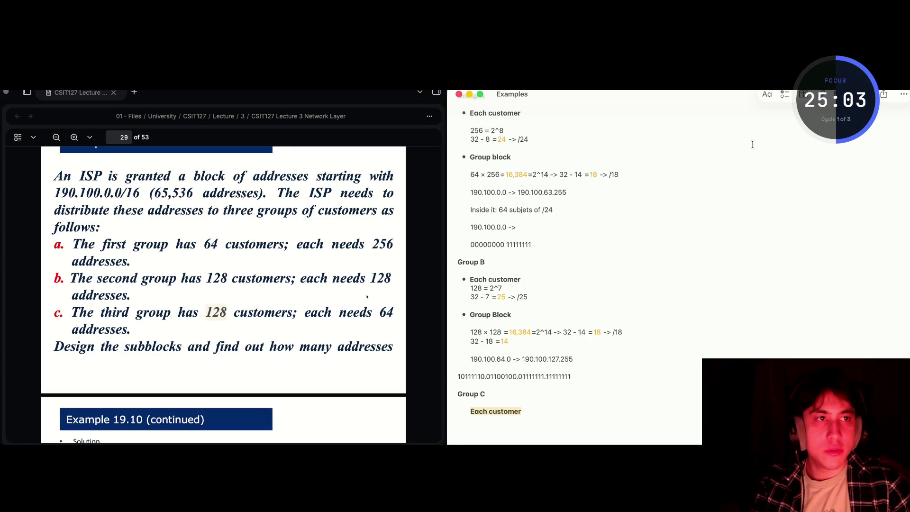
pyautogui.click(767, 94)
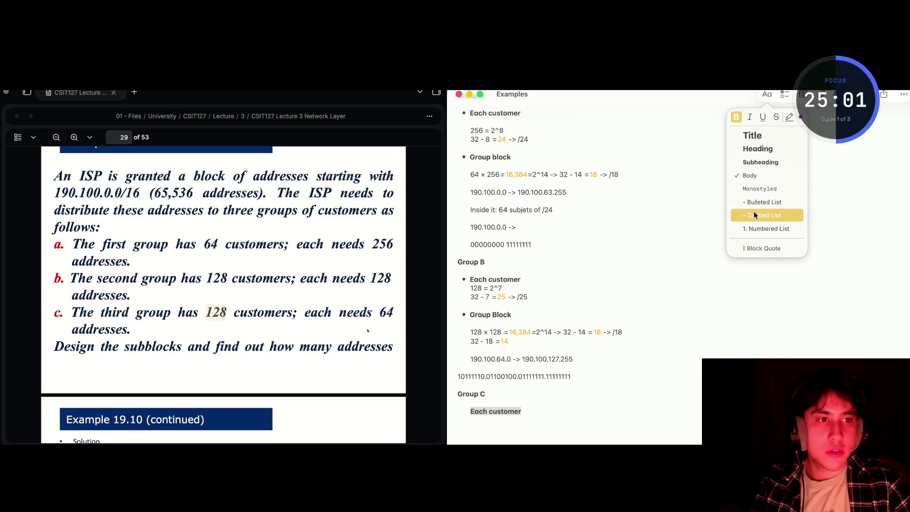
pyautogui.click(765, 204)
pyautogui.press('Left')
pyautogui.press('BackSpace')
pyautogui.click(521, 412)
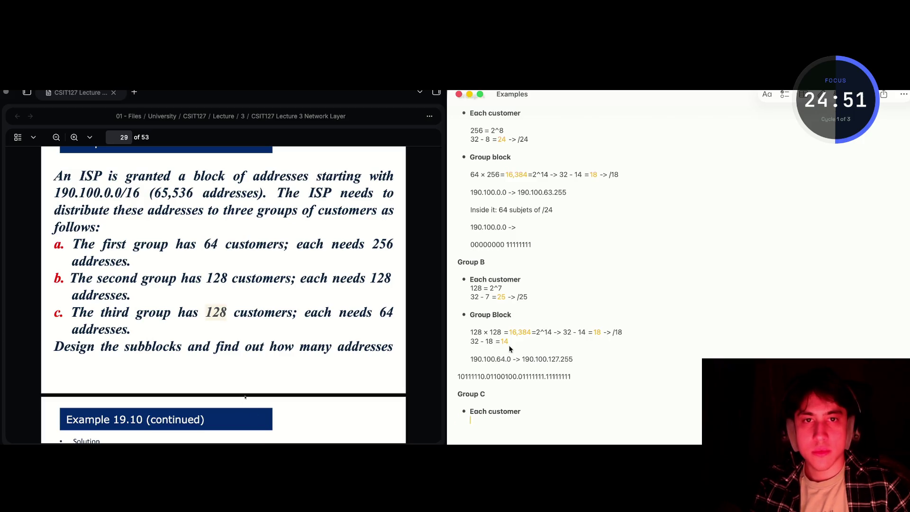
# Tidy the spacing around Group B's 128 = 2^7, then return to the empty line under Group C
pyautogui.click(526, 280)
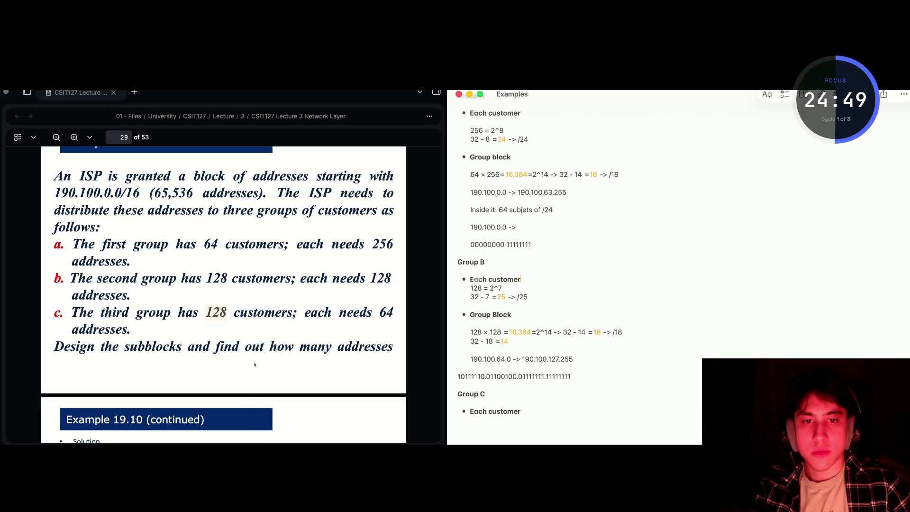
pyautogui.press('Return')
pyautogui.press('BackSpace')
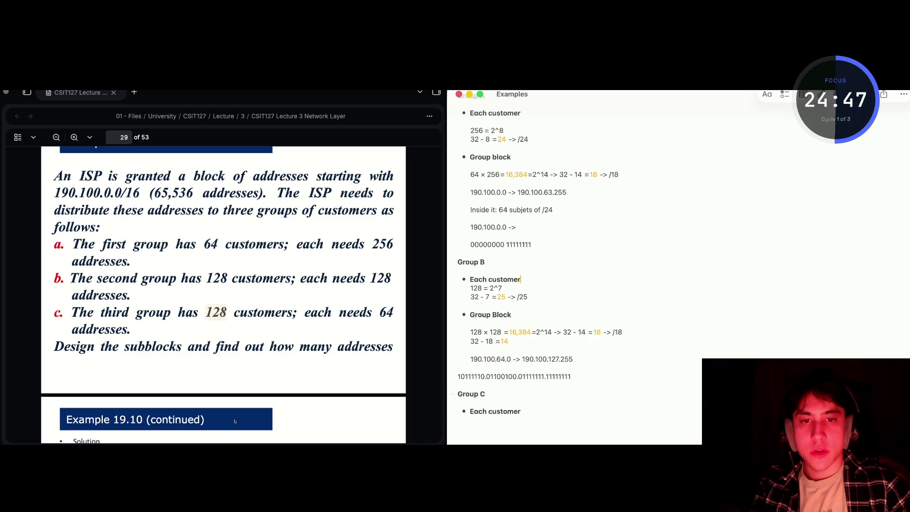
pyautogui.click(469, 287)
pyautogui.click(494, 436)
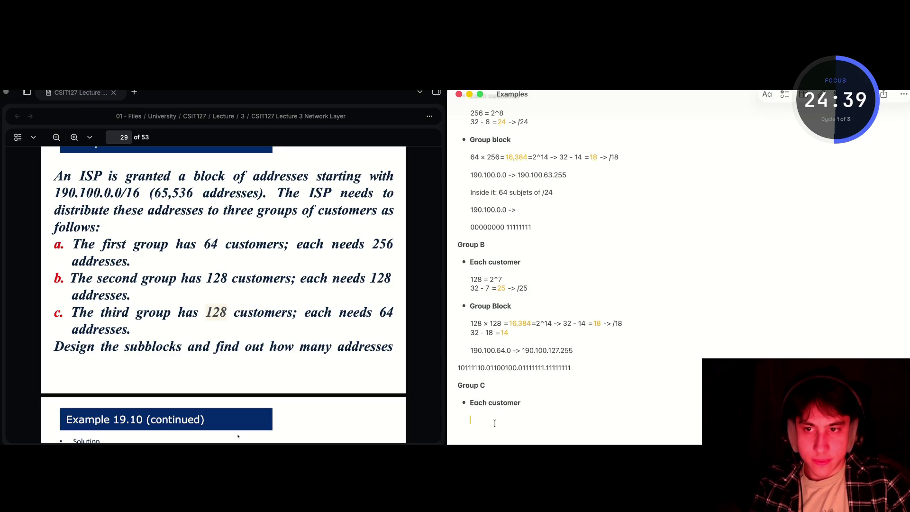
# Write '64 = 2^6' beneath Group C's Each customer item
pyautogui.write('64 =')
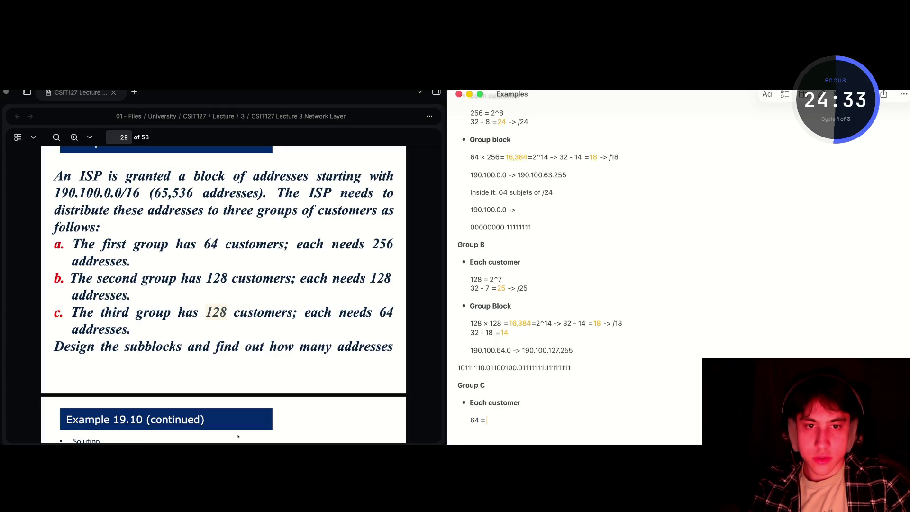
pyautogui.write(' 2^')
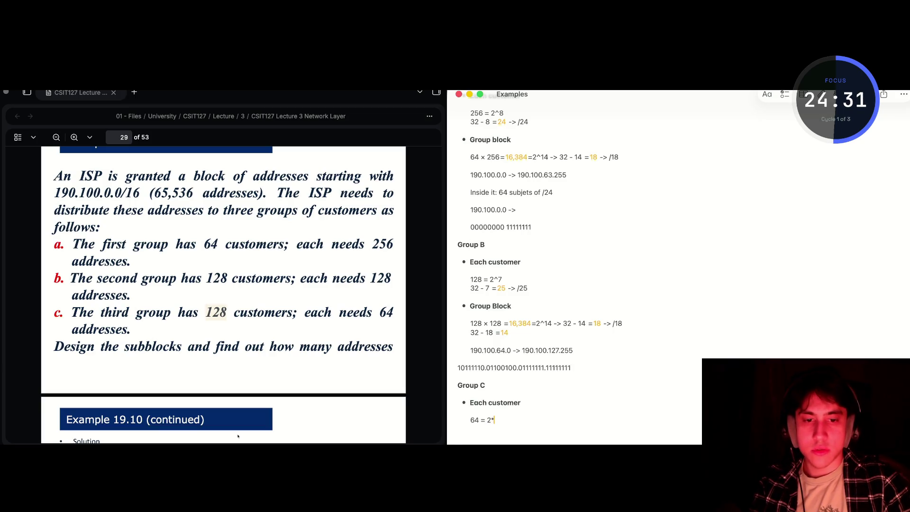
pyautogui.press('BackSpace')
pyautogui.press('BackSpace')
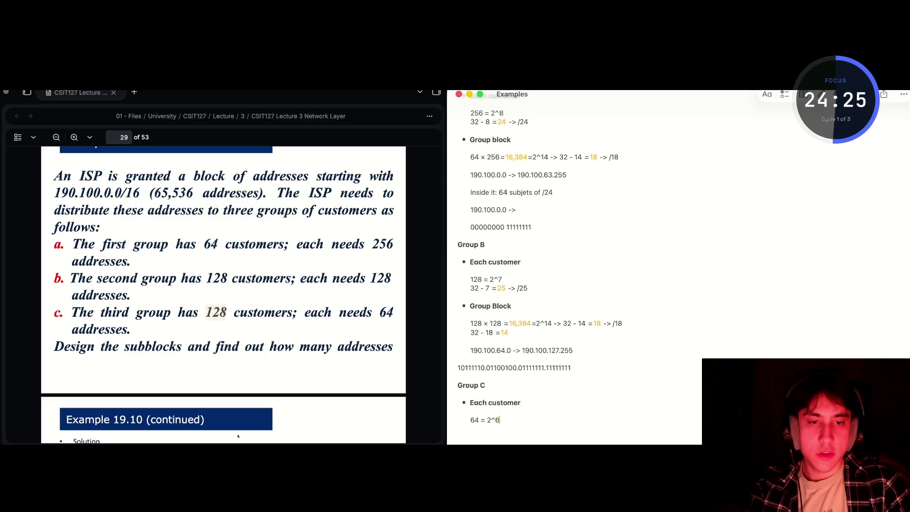
pyautogui.write('5')
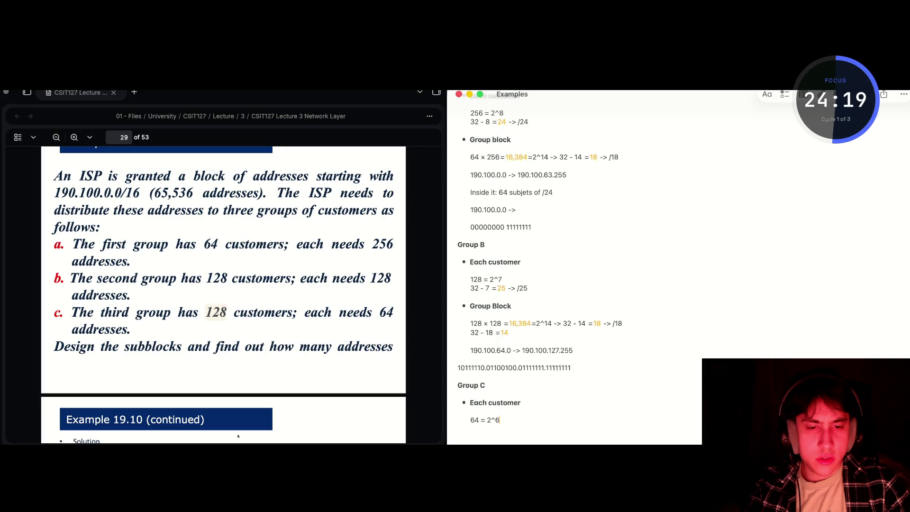
pyautogui.press('Return')
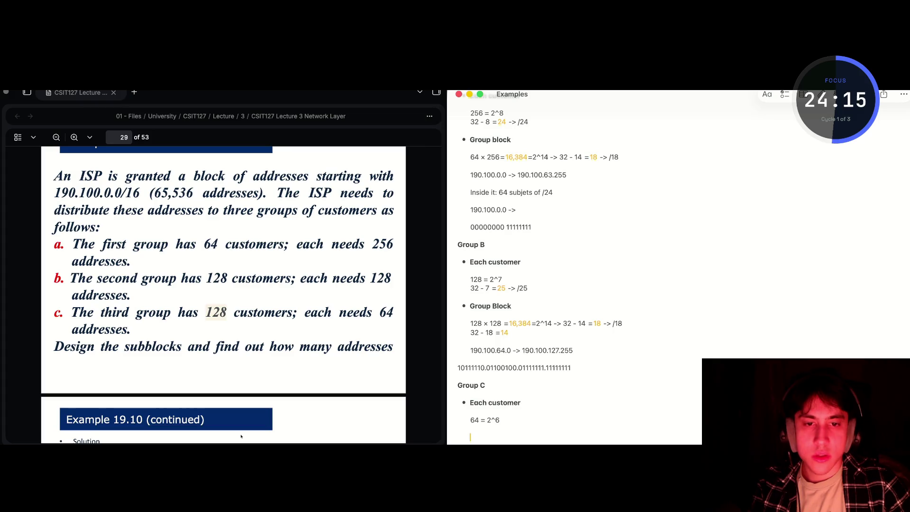
# Add an outdented 'Group Block' line at the left margin below it
pyautogui.write('Group')
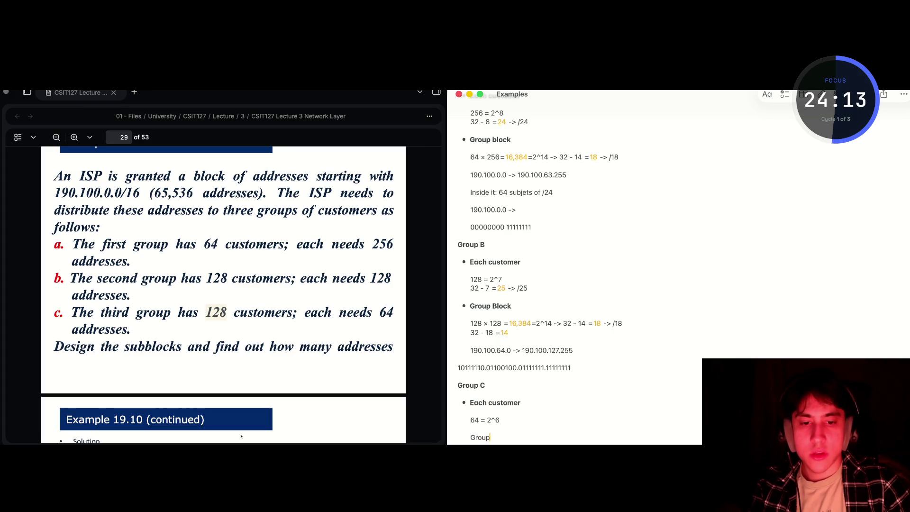
pyautogui.press('BackSpace')
pyautogui.press('BackSpace')
pyautogui.press('BackSpace')
pyautogui.write('roup')
pyautogui.press('BackSpace')
pyautogui.press('BackSpace')
pyautogui.press('BackSpace')
pyautogui.write('Group Block')
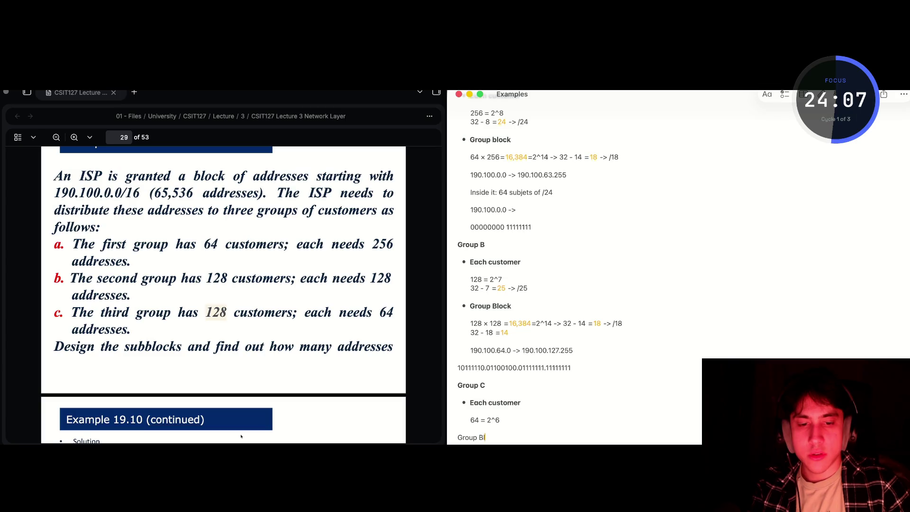
# Format 'Group Block' as a bulleted item under Group C
pyautogui.moveTo(500, 436); pyautogui.dragTo(457, 437)
pyautogui.press('super+b')
pyautogui.click(767, 94)
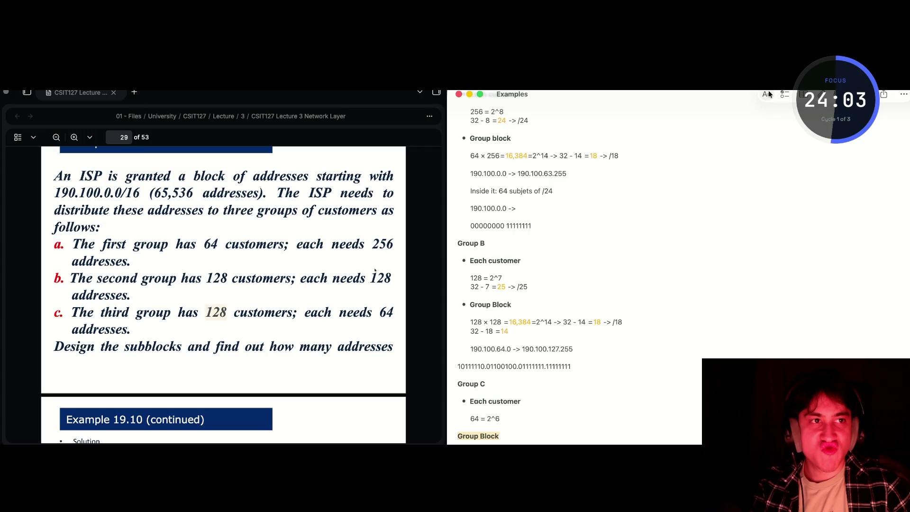
pyautogui.click(758, 202)
# Start the block calculation '128 * 64 =' on a plain line below Group Block
pyautogui.click(517, 437)
pyautogui.press('Return')
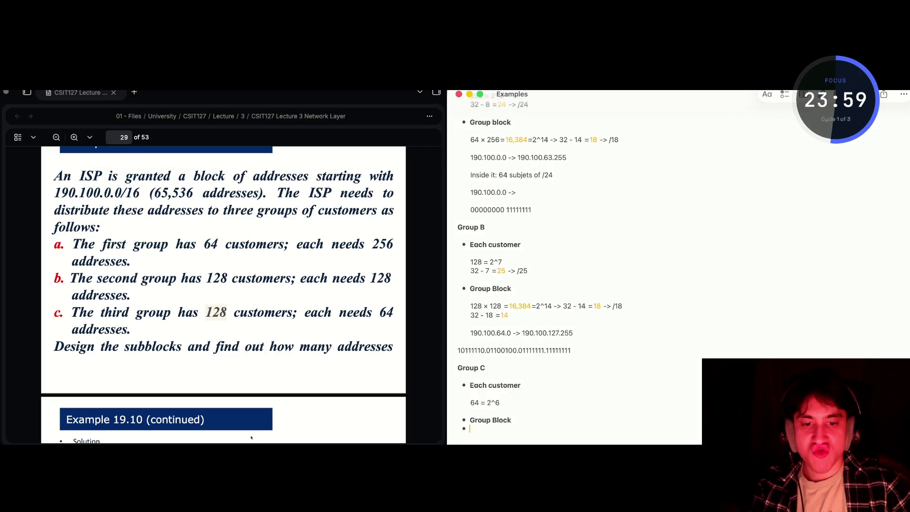
pyautogui.press('Return')
pyautogui.write('1')
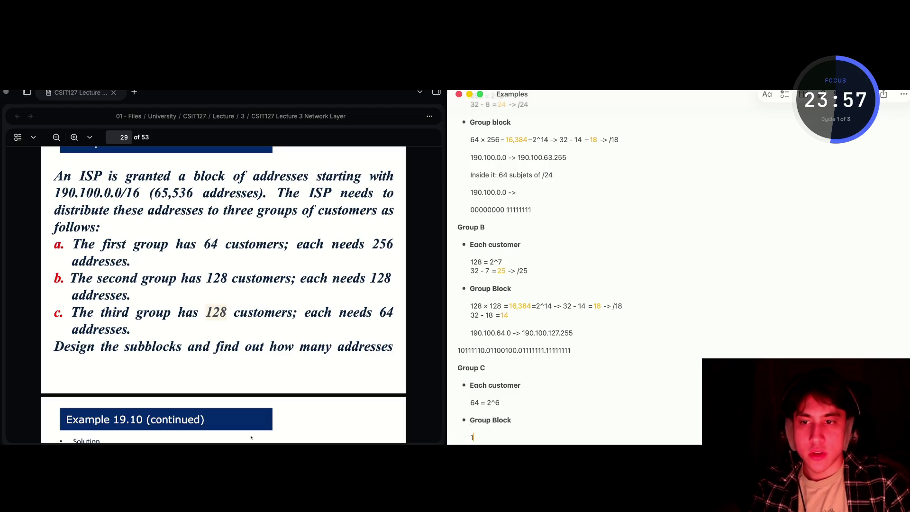
pyautogui.write('28 *')
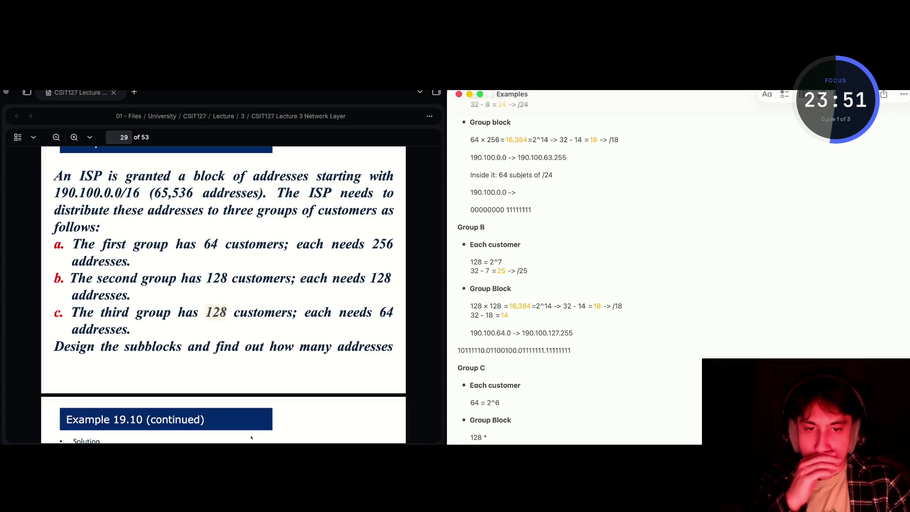
pyautogui.write(' 64 =8,192=2^13 -> 1')
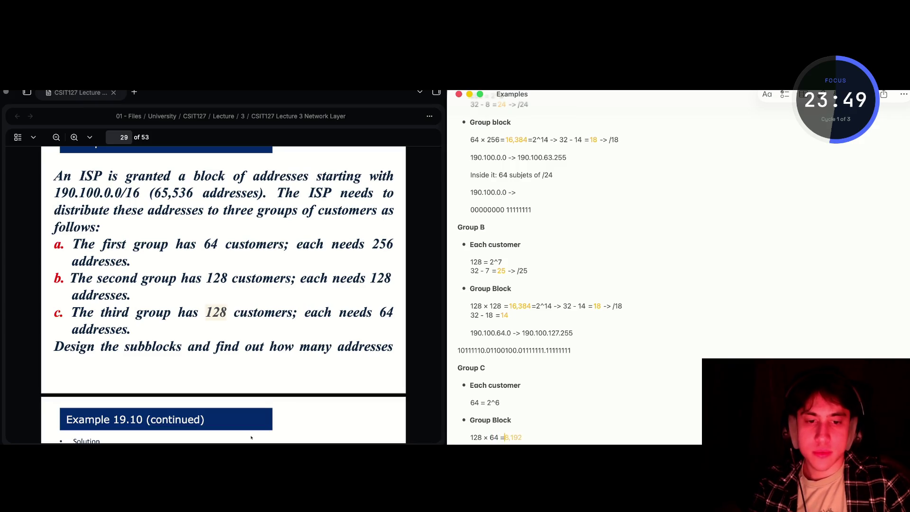
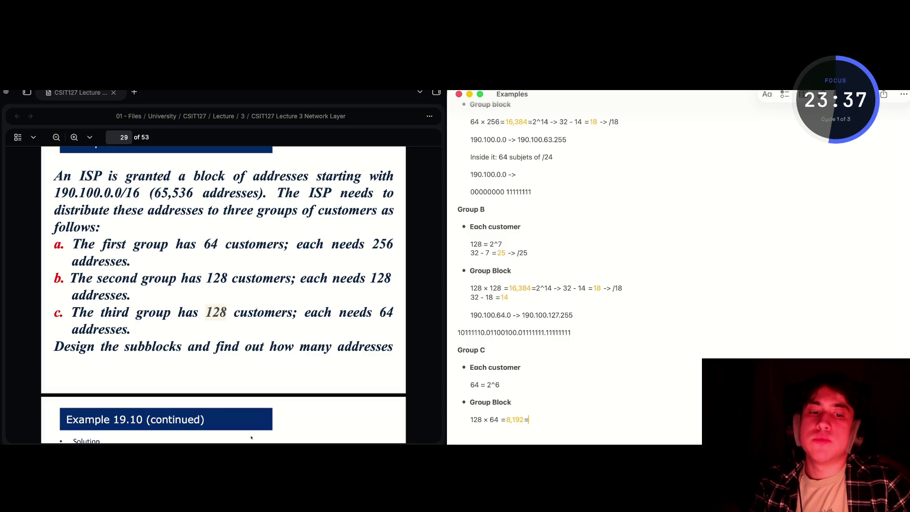
# Write the Group C math '2^13 -> 32 - 13 = 19 -> /19' and, below it, '32 - 19 = 13'
pyautogui.write('2')
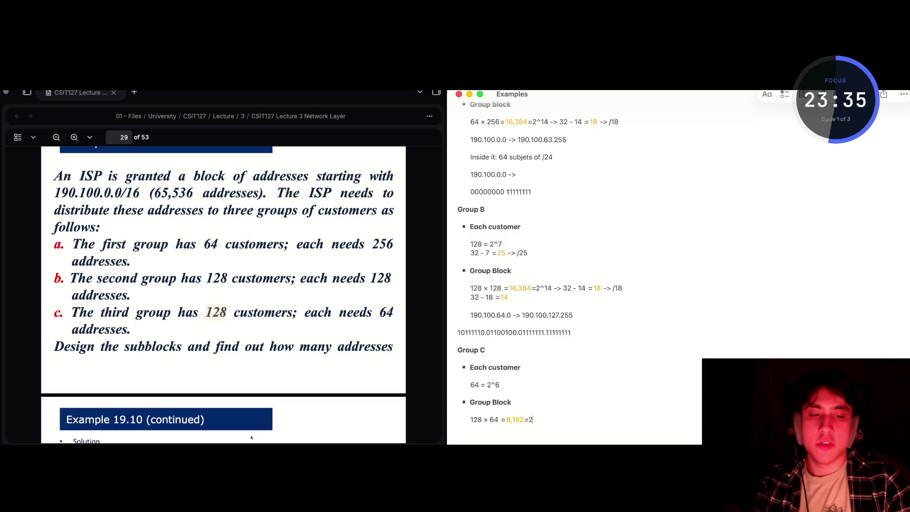
pyautogui.write('^13')
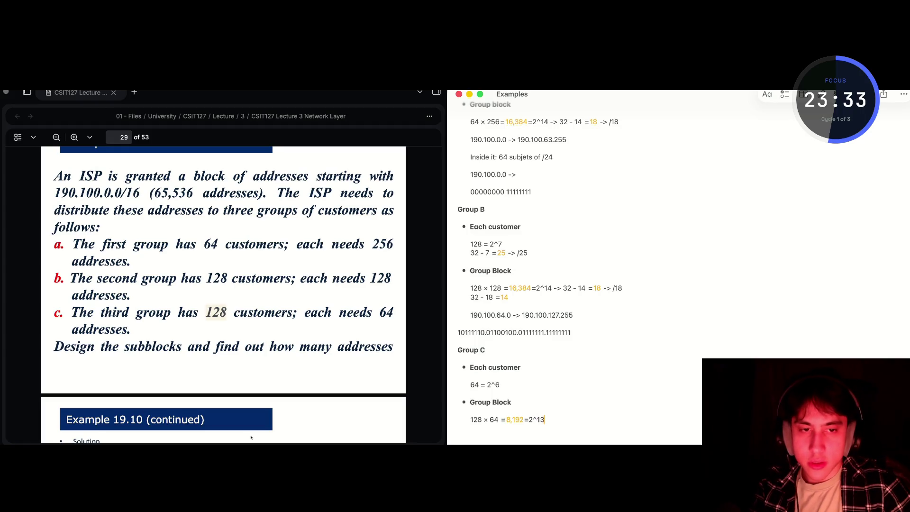
pyautogui.write(' ->')
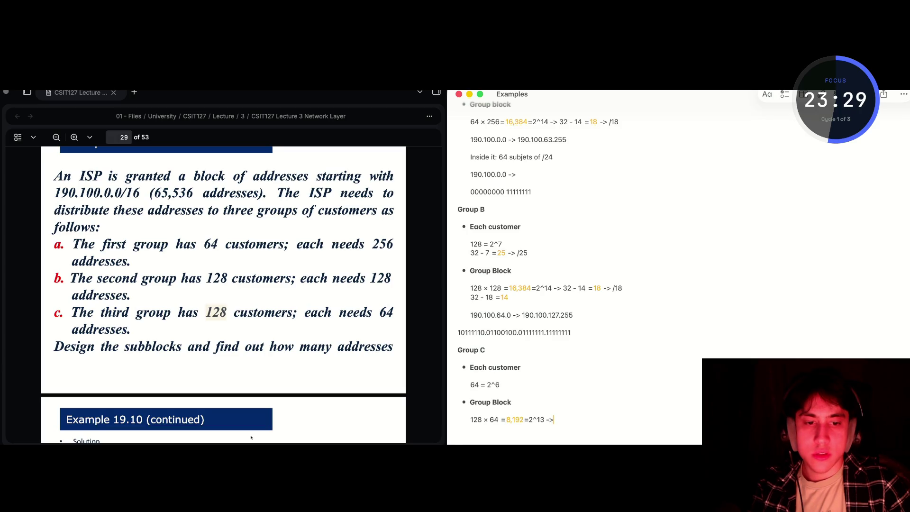
pyautogui.press('BackSpace')
pyautogui.write('32 -')
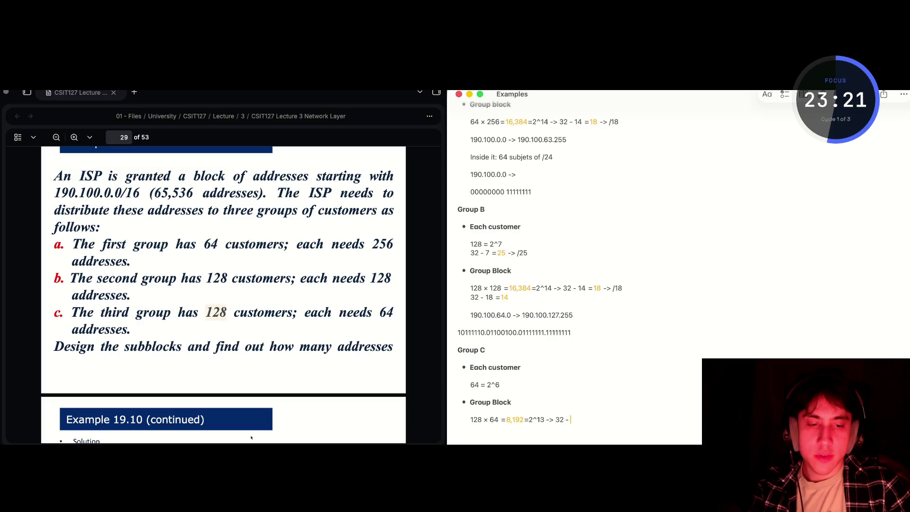
pyautogui.write('4')
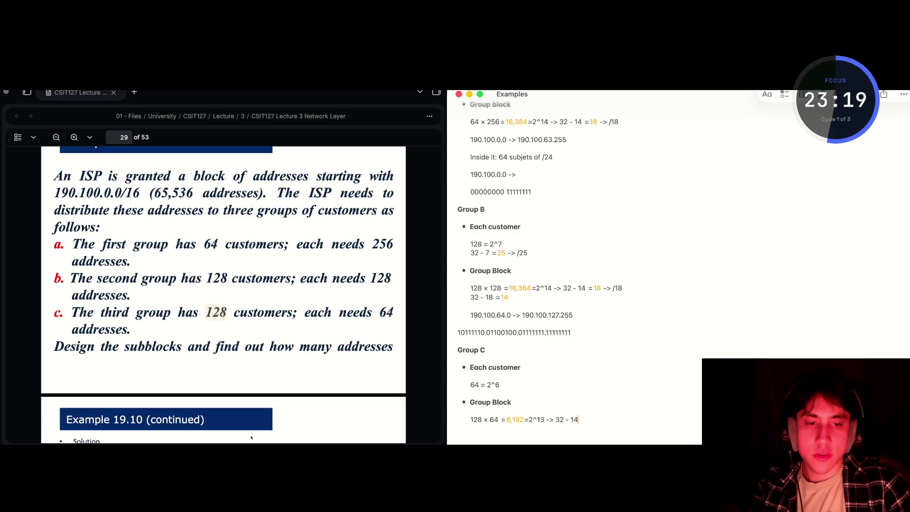
pyautogui.press('BackSpace')
pyautogui.write('3 =19 ')
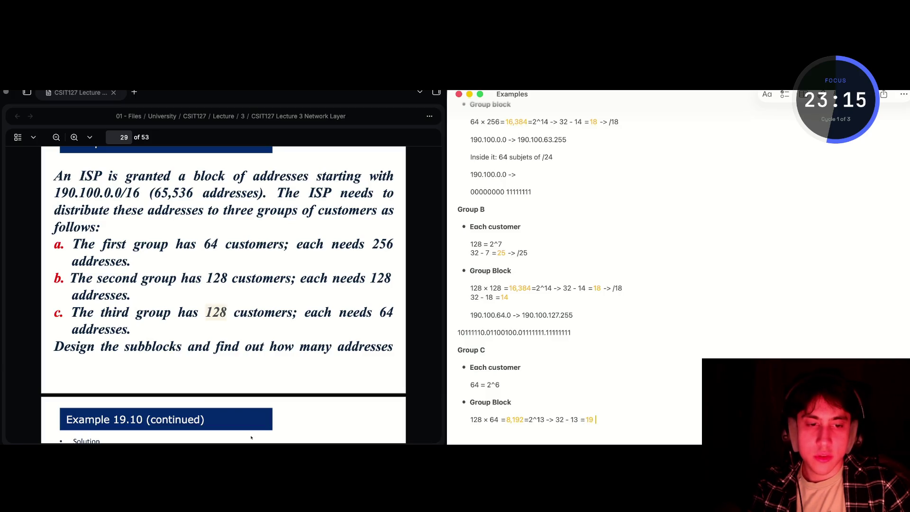
pyautogui.write('-> /')
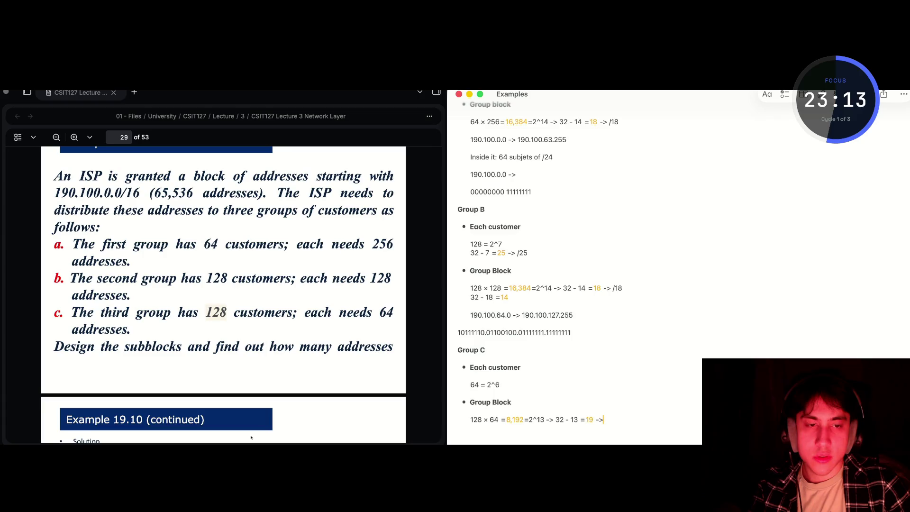
pyautogui.write('19')
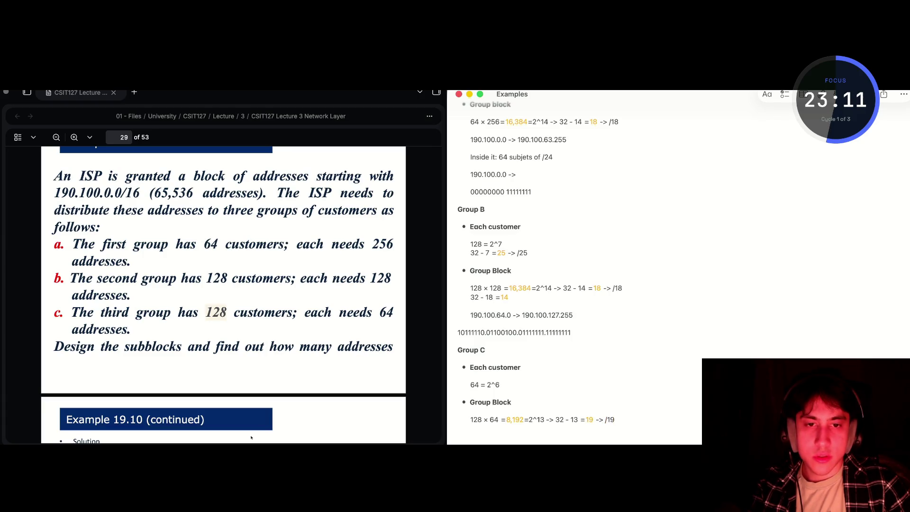
pyautogui.press('Return')
pyautogui.write('32 0 1')
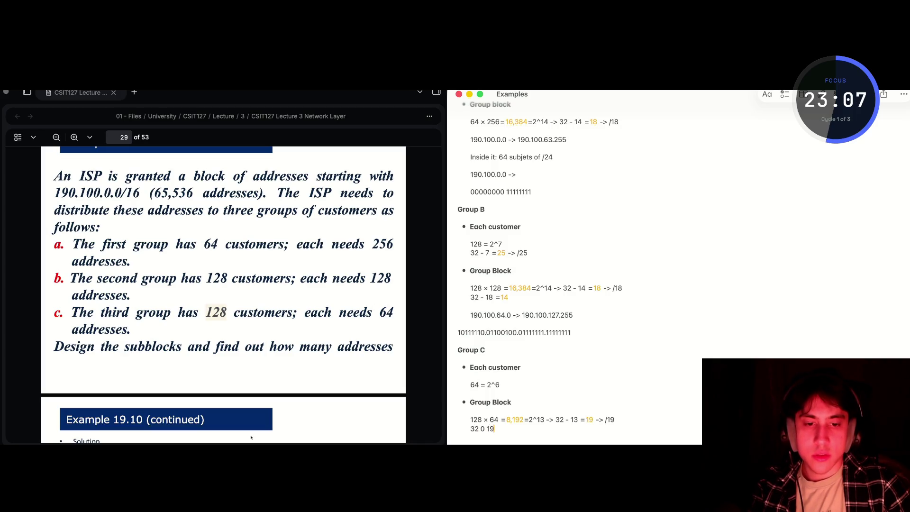
pyautogui.press('BackSpace')
pyautogui.write('- 19 =13')
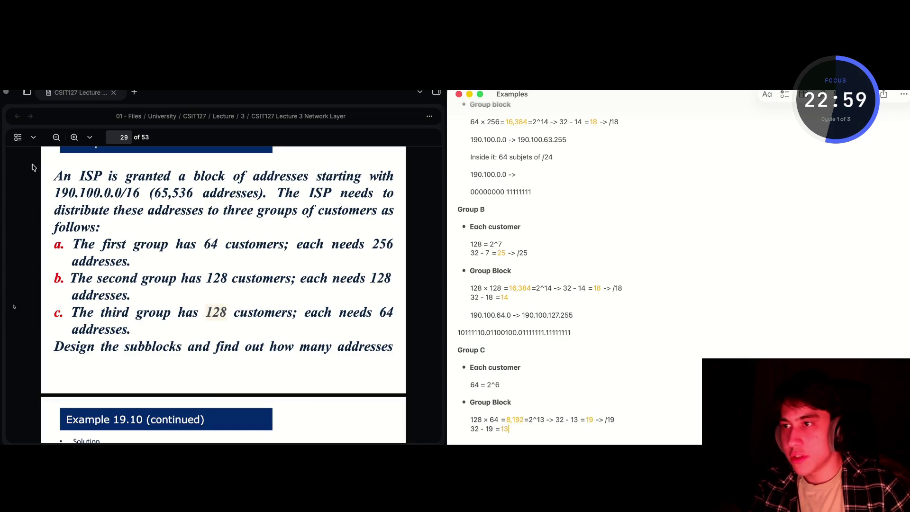
pyautogui.press('super+Tab')
pyautogui.press('super+Tab')
pyautogui.press('super+Tab')
pyautogui.press('super+Tab')
pyautogui.press('super+Tab')
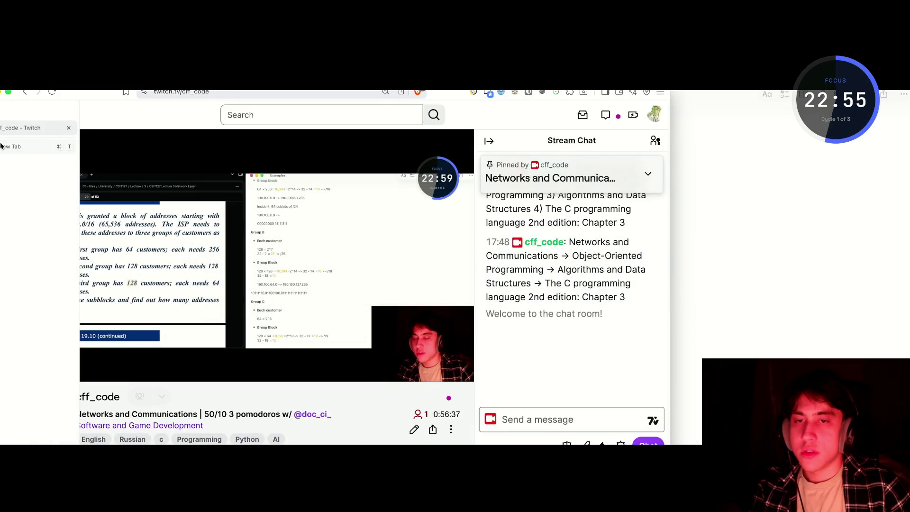
# Open Google Translate from the bookmarks, set English→Russian, and translate 'hip' (бедро)
pyautogui.press('super+t')
pyautogui.click(82, 106)
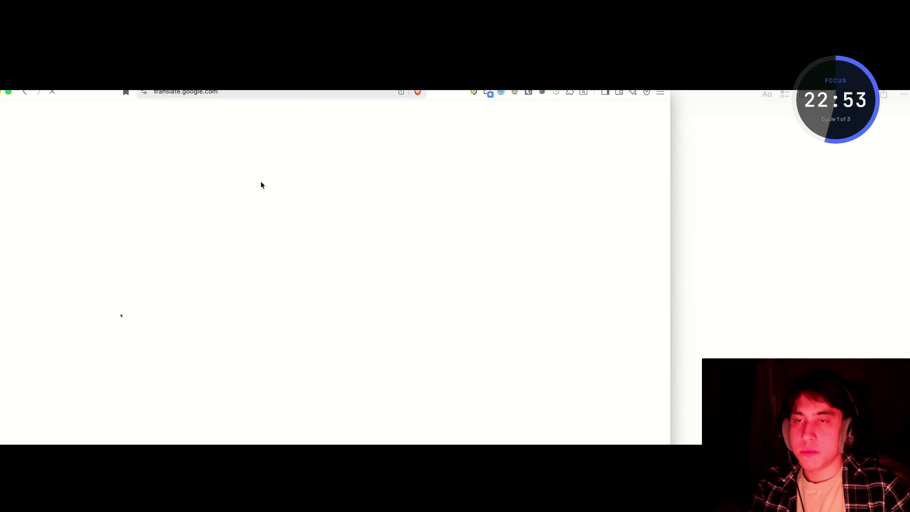
pyautogui.click(333, 172)
pyautogui.click(255, 187)
pyautogui.write('huo')
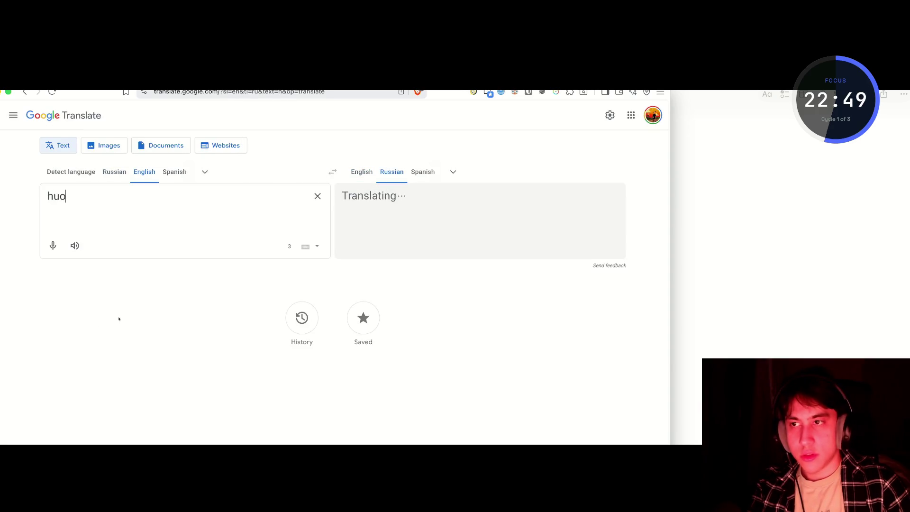
pyautogui.press('BackSpace')
pyautogui.press('BackSpace')
pyautogui.press('BackSpace')
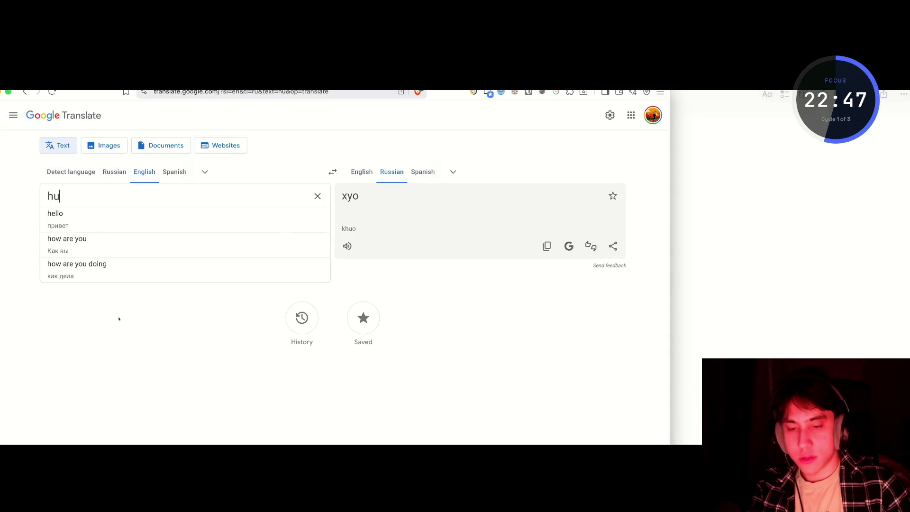
pyautogui.write('i')
pyautogui.press('BackSpace')
pyautogui.write('hip')
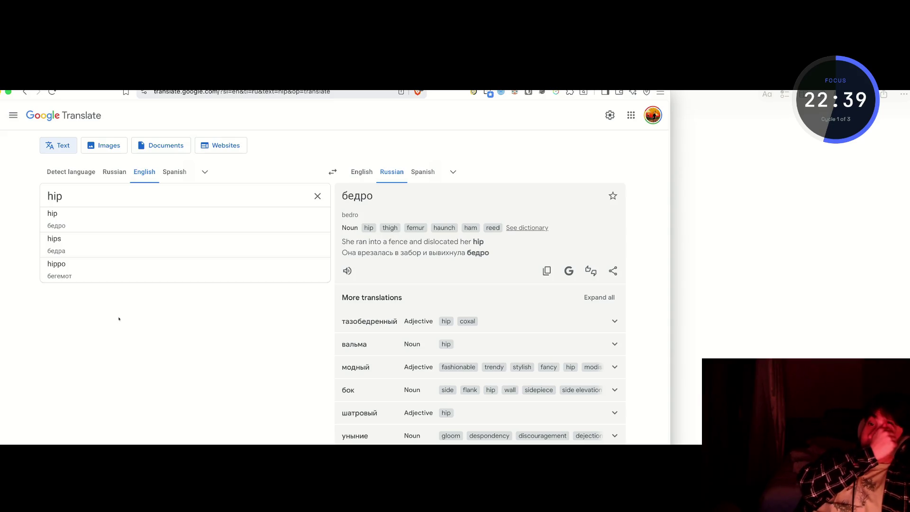
# Replace it with 'heap' to get куча, then close the Translate tab
pyautogui.hscroll(2, 35, 197)
pyautogui.hscroll(-2, 35, 197)
pyautogui.doubleClick(42, 198)
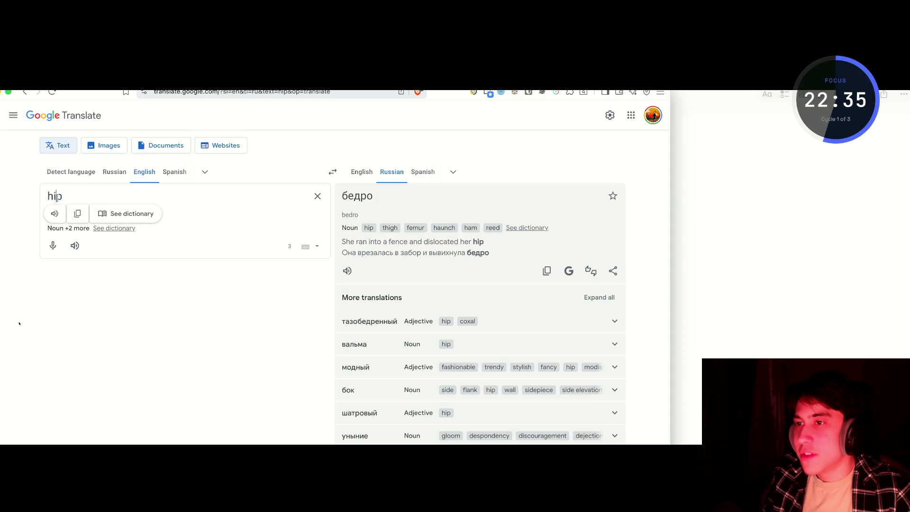
pyautogui.write('heap')
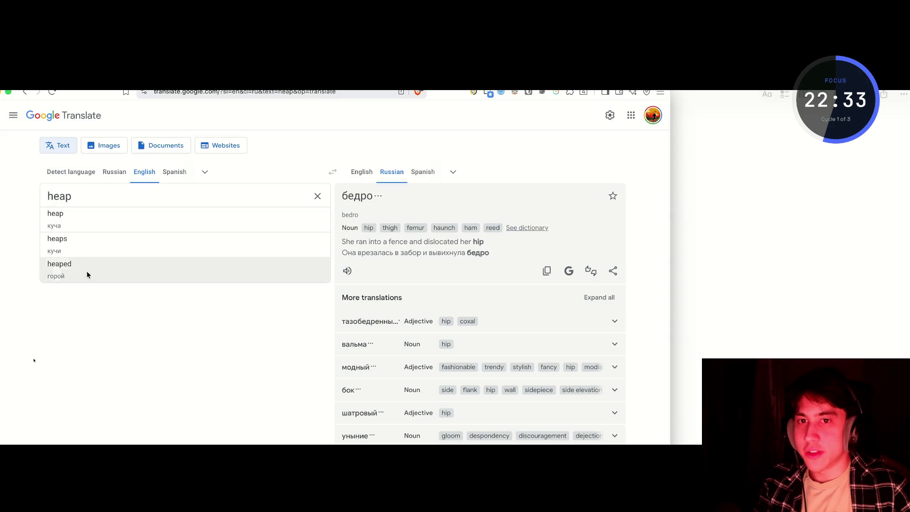
pyautogui.click(87, 334)
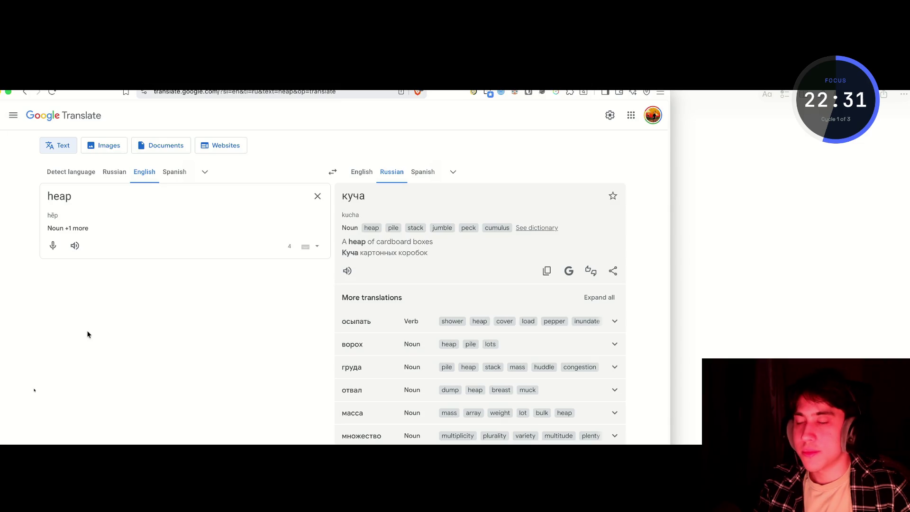
pyautogui.click(68, 144)
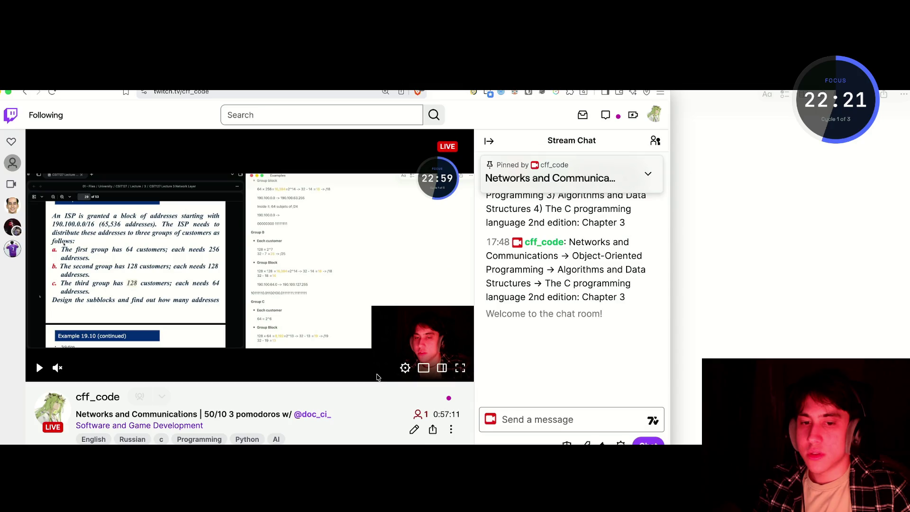
# Look through the stream's Broadcast Options, close them unchanged, and return to the Examples note
pyautogui.click(414, 429)
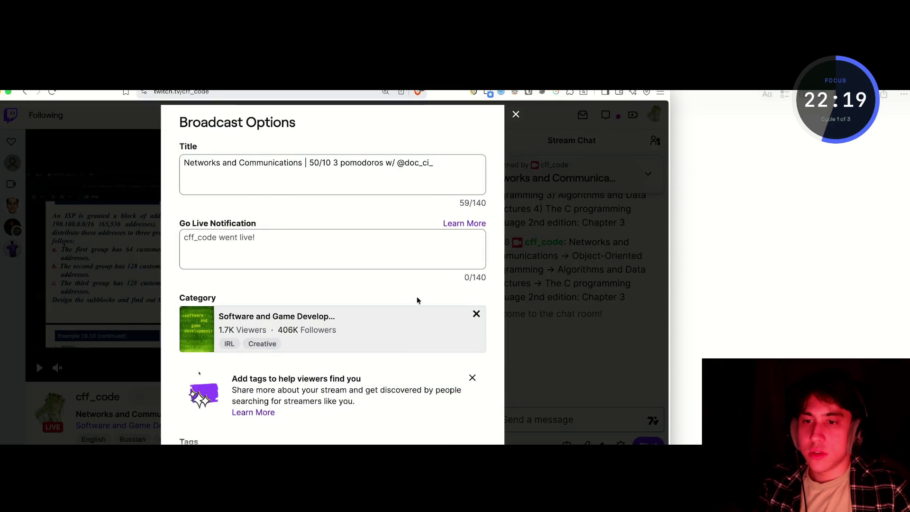
pyautogui.scroll(-4, 420, 296)
pyautogui.scroll(5, 419, 297)
pyautogui.click(515, 113)
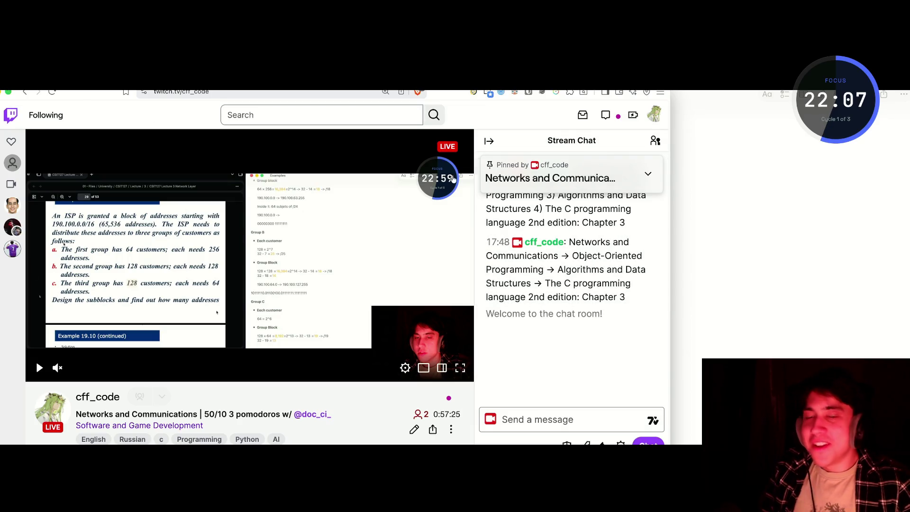
pyautogui.click(772, 258)
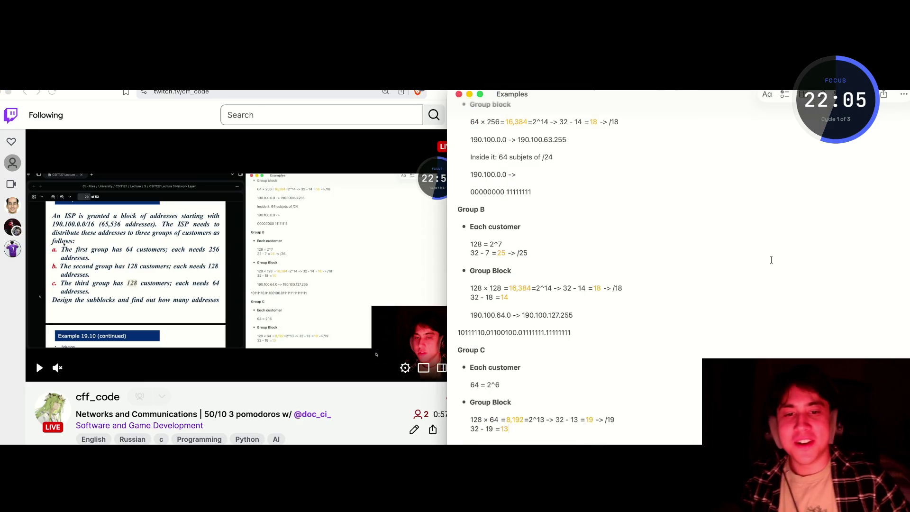
# Add an indented Group C line '190.100.128.0 ->' below 32 - 19 = 13
pyautogui.press('super+Tab')
pyautogui.press('super+Tab')
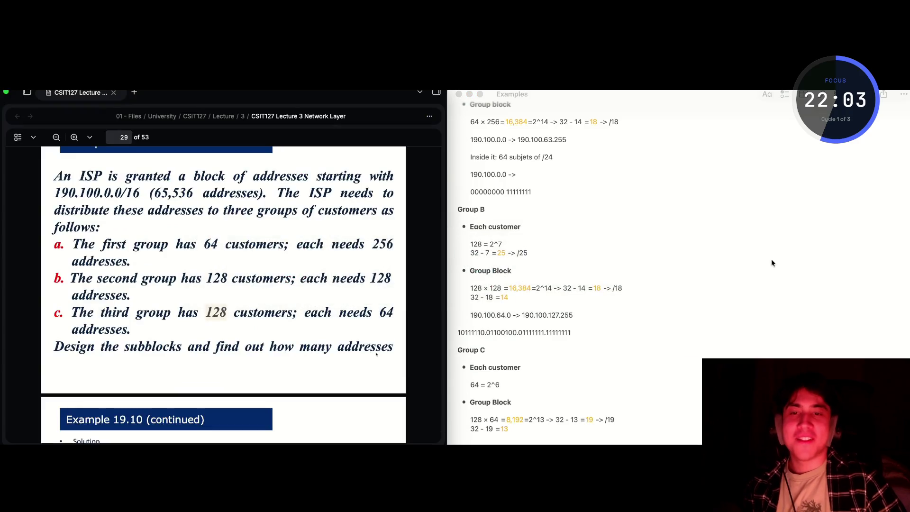
pyautogui.click(514, 430)
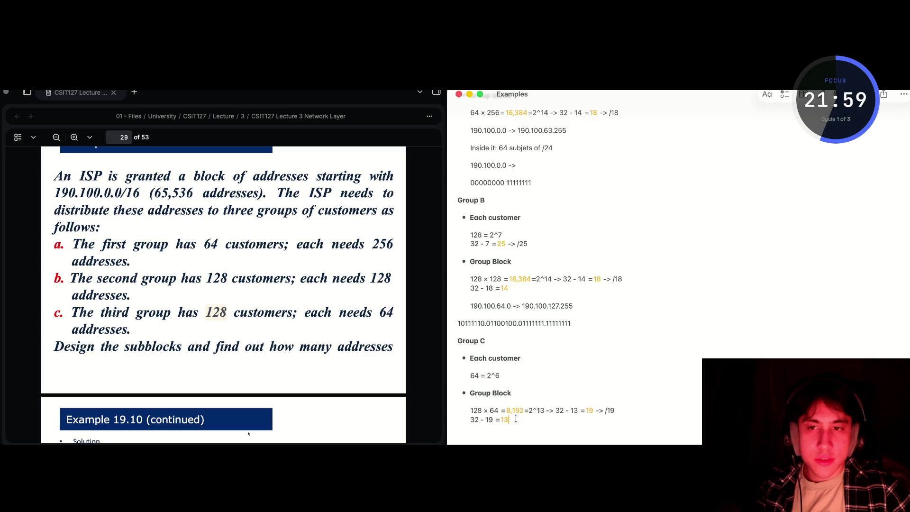
pyautogui.press('Return')
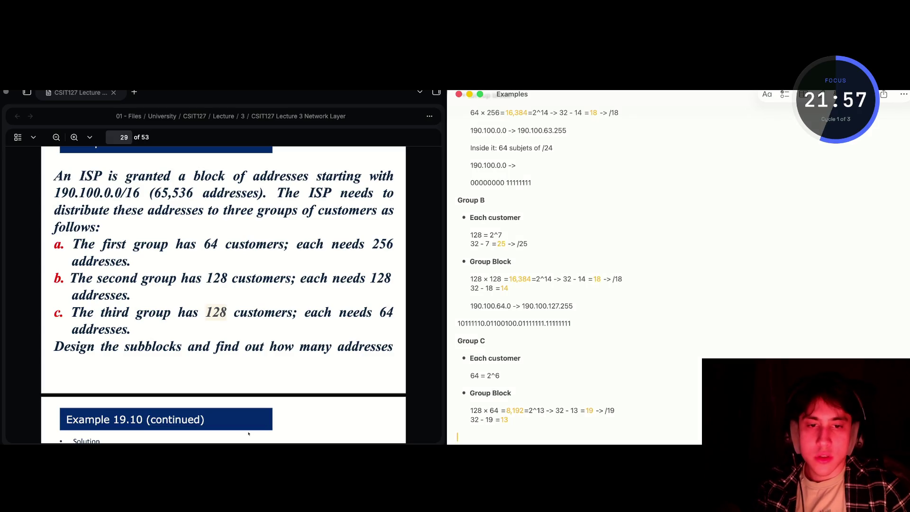
pyautogui.press('Tab')
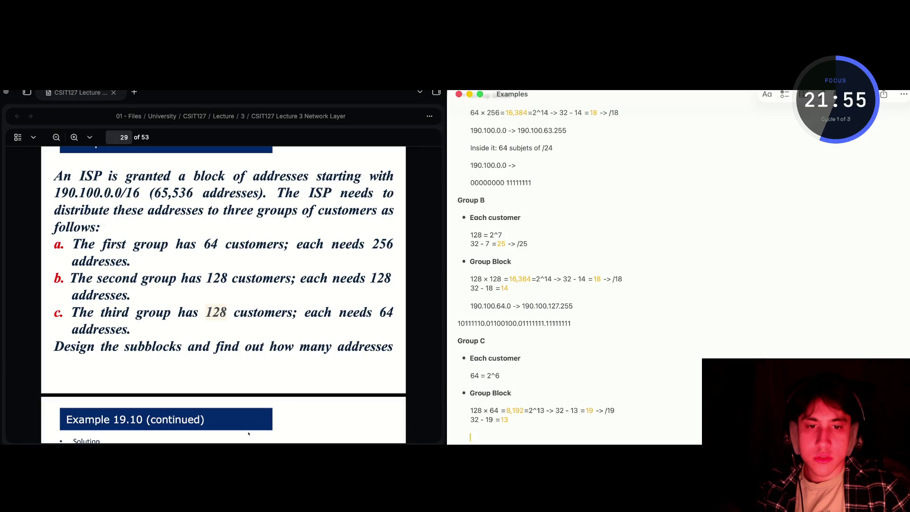
pyautogui.write('190.')
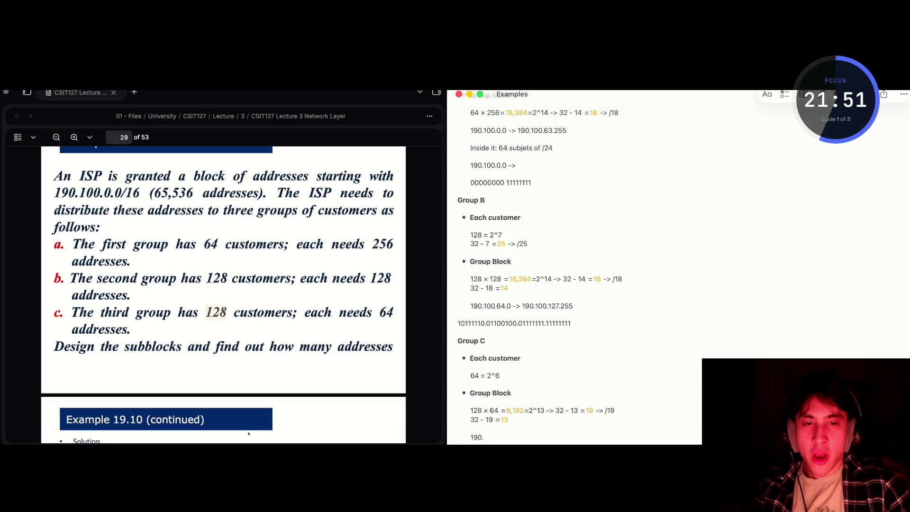
pyautogui.write('1')
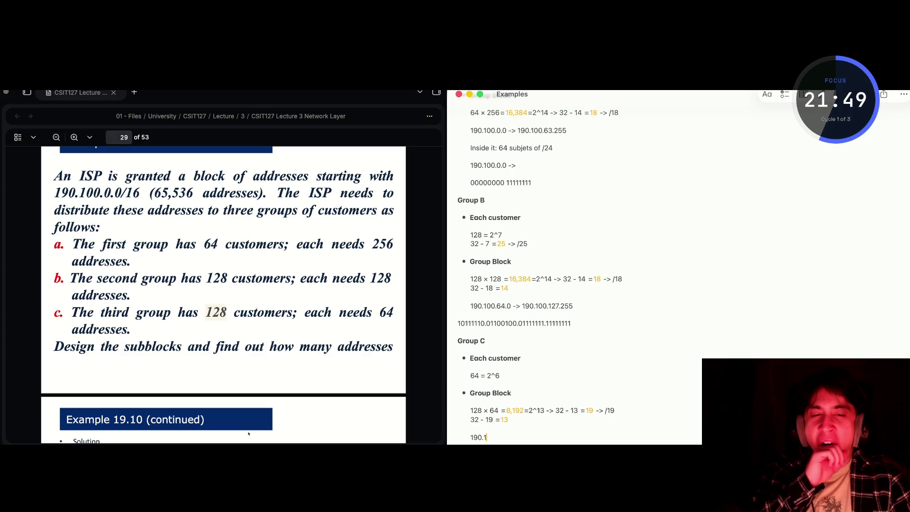
pyautogui.write('00')
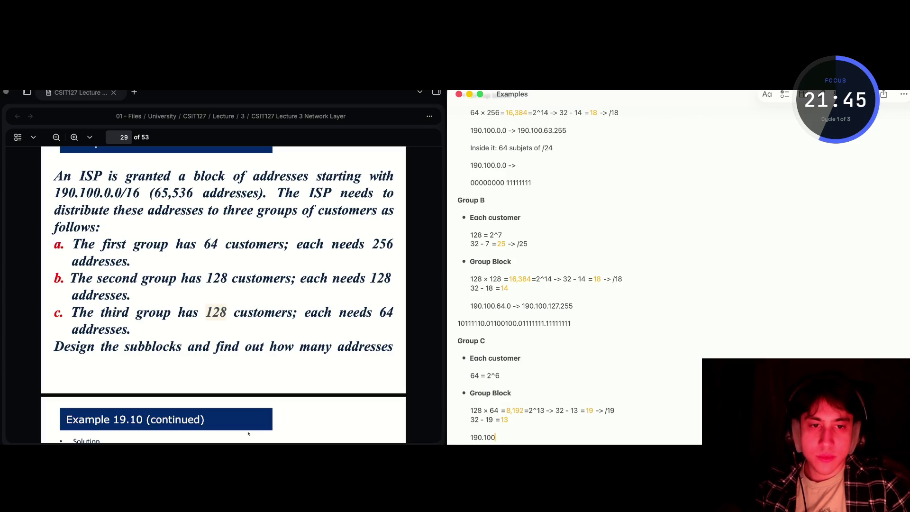
pyautogui.write('.1')
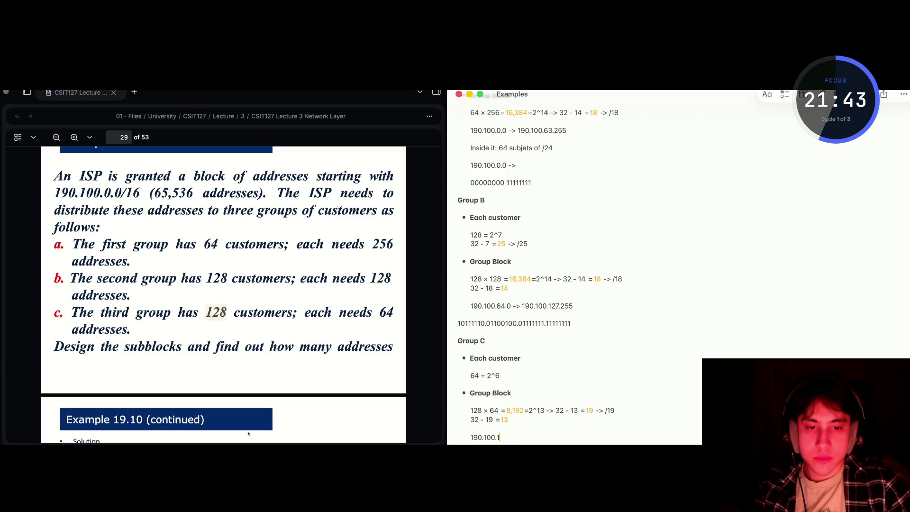
pyautogui.write('28.0')
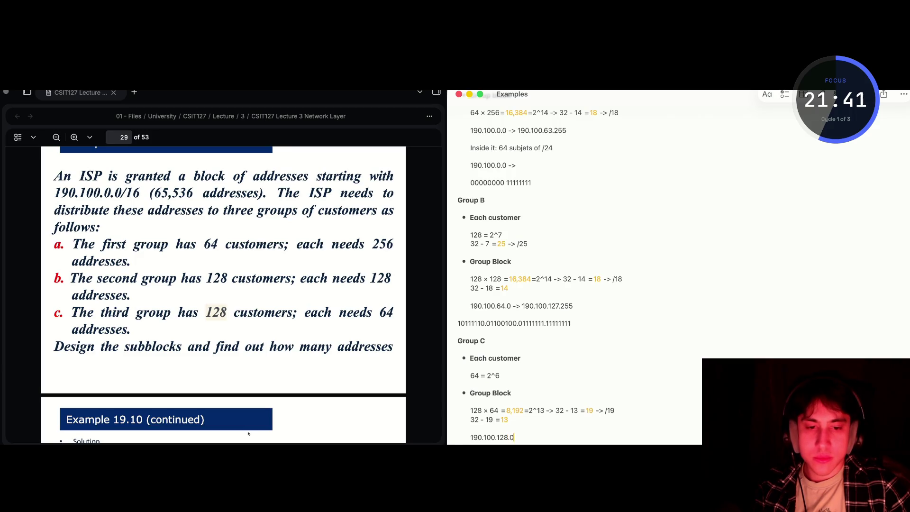
pyautogui.write(' ->')
pyautogui.press('Return')
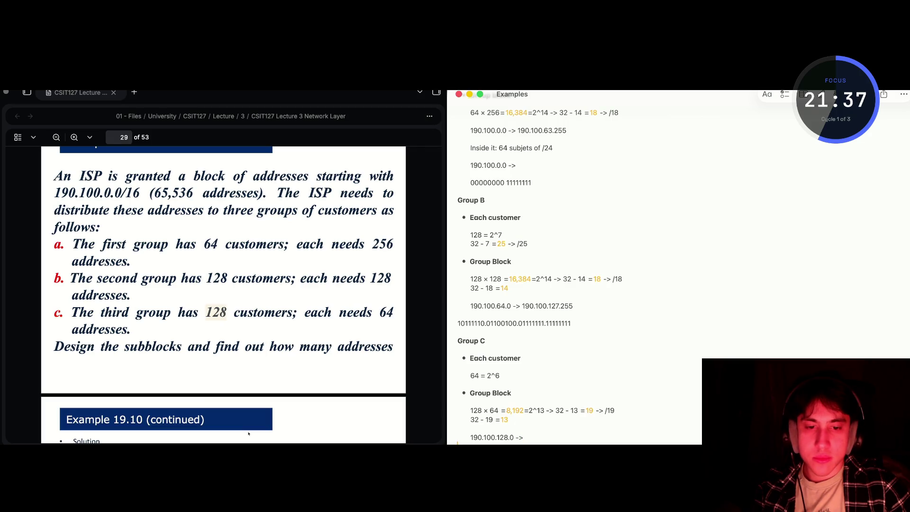
# Copy the Group B binary address onto the empty line below it
pyautogui.scroll(-2, 561, 358)
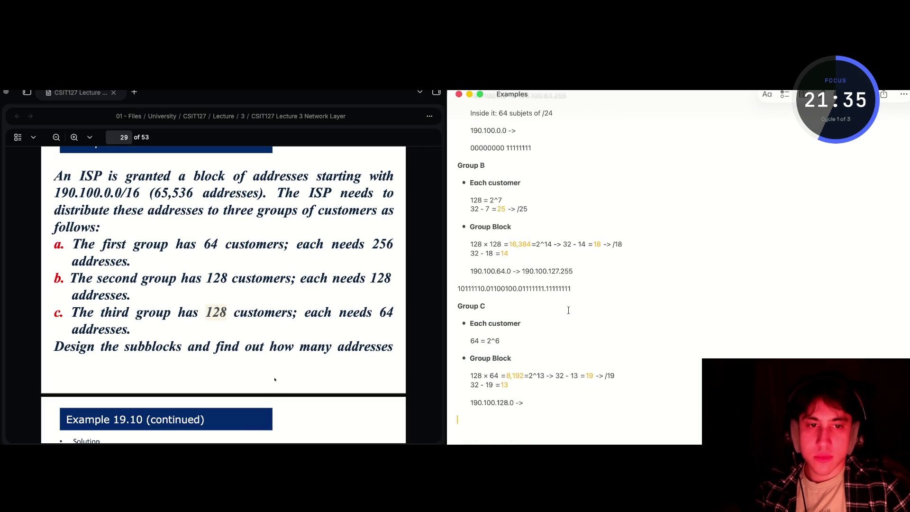
pyautogui.moveTo(571, 289); pyautogui.dragTo(457, 288)
pyautogui.press('cmd+c')
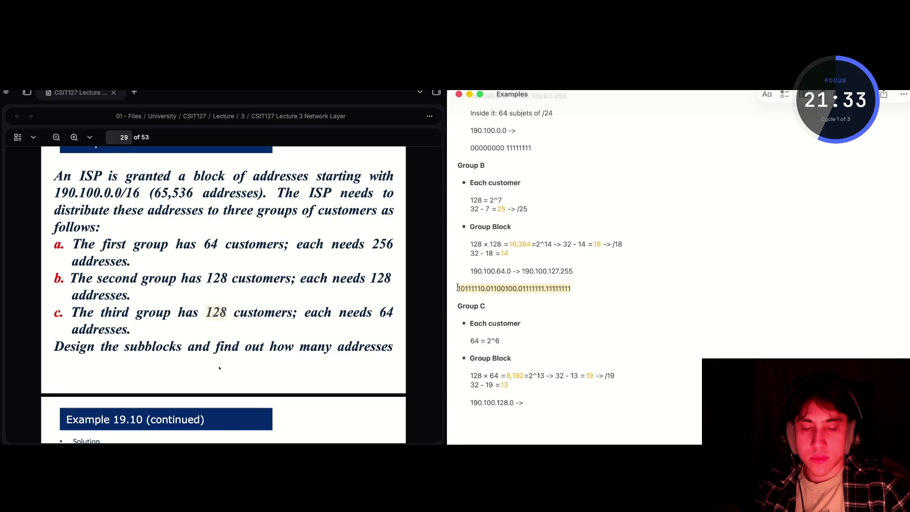
pyautogui.click(468, 422)
pyautogui.press('cmd+v')
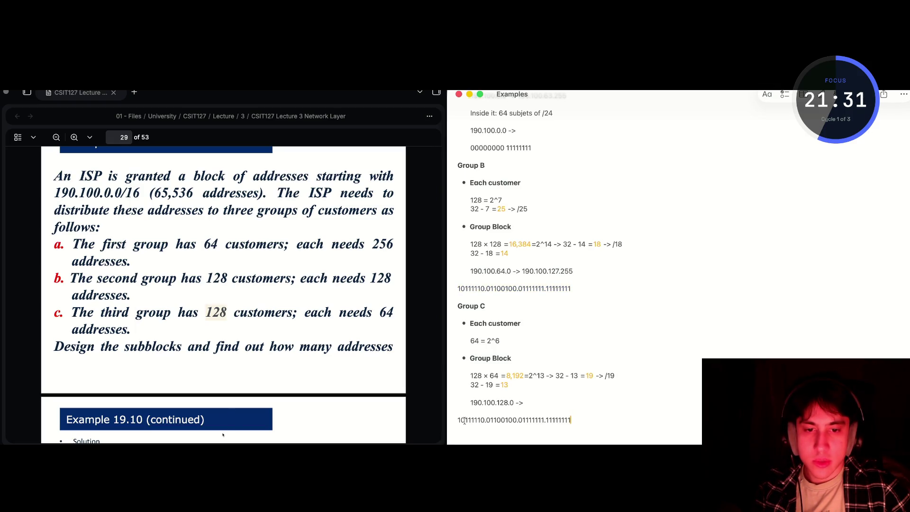
# Edit the pasted binary to 10111110.01100100.10000000.00000000
pyautogui.click(522, 421)
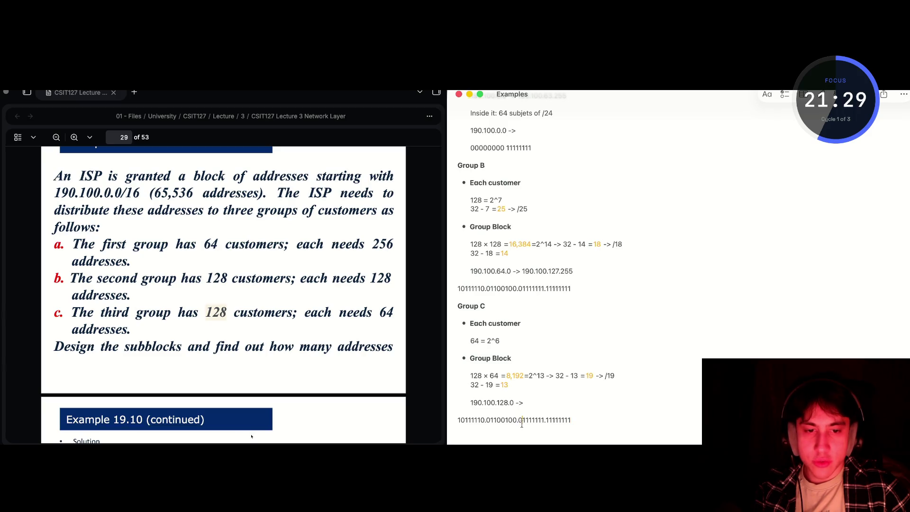
pyautogui.press('BackSpace')
pyautogui.write('1')
pyautogui.moveTo(542, 421); pyautogui.dragTo(522, 422)
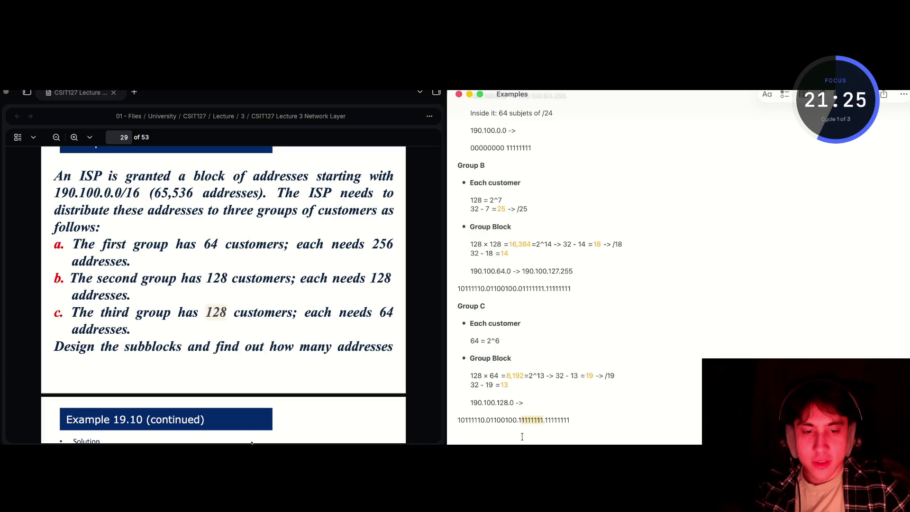
pyautogui.press('BackSpace')
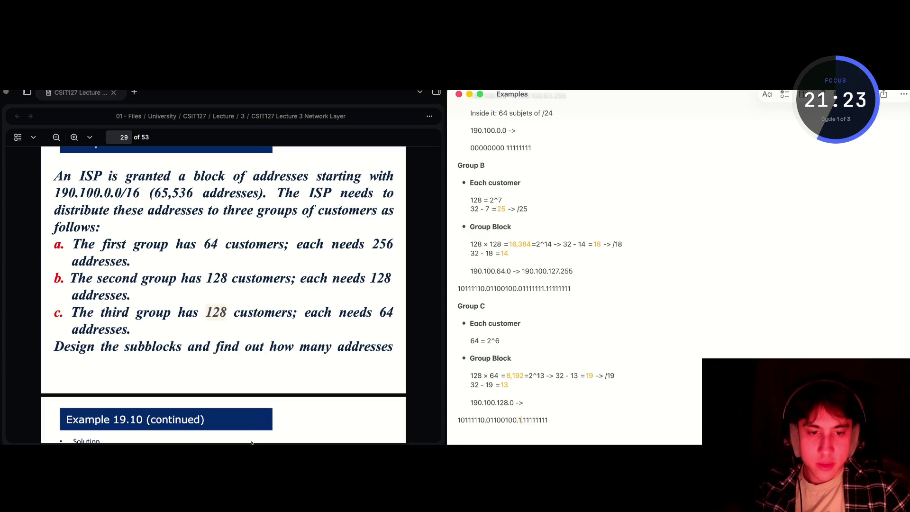
pyautogui.write('00000')
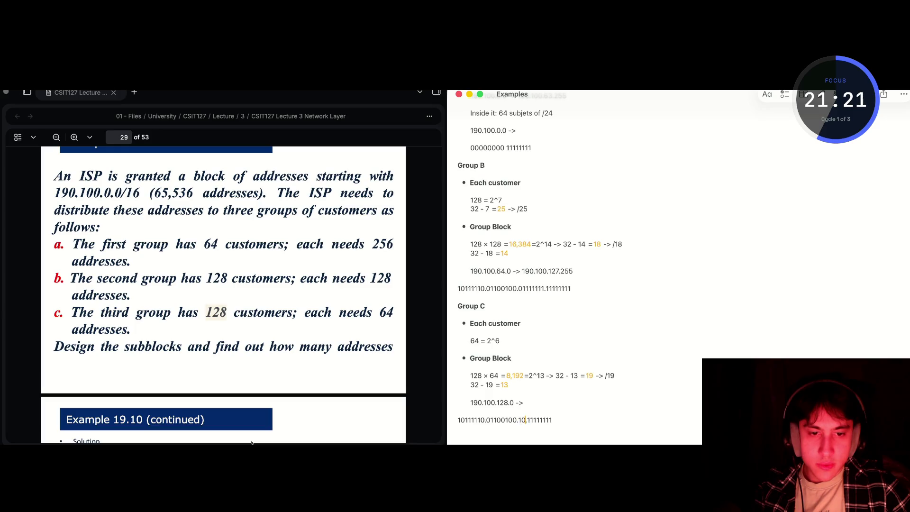
pyautogui.write('00')
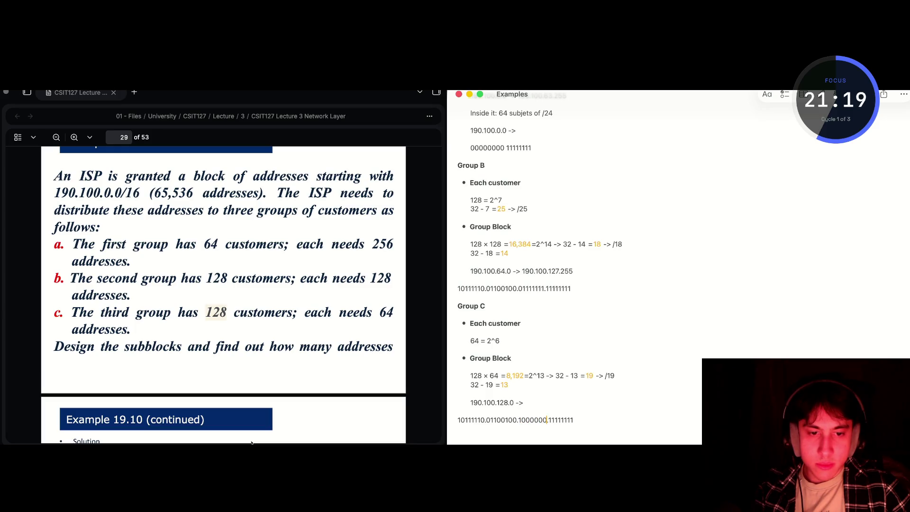
pyautogui.moveTo(575, 420); pyautogui.dragTo(552, 420)
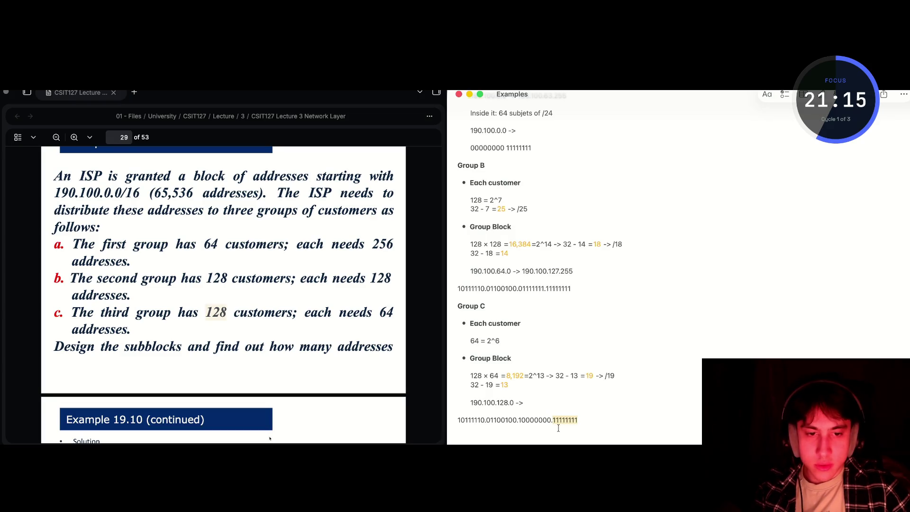
pyautogui.press('BackSpace')
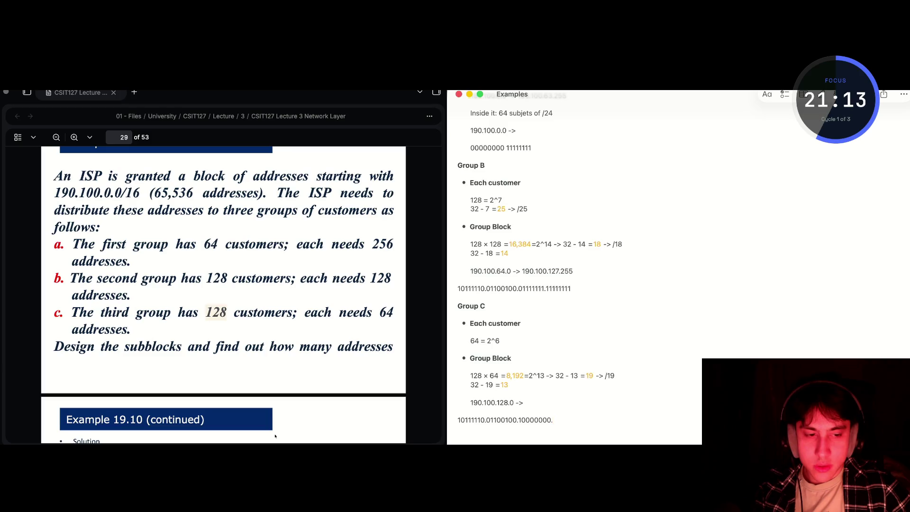
pyautogui.write('00')
pyautogui.write('0')
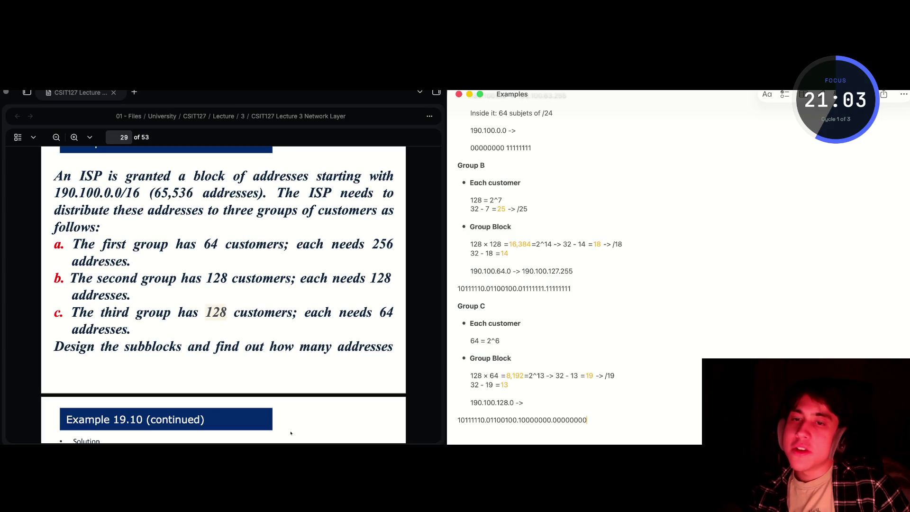
pyautogui.click(594, 390)
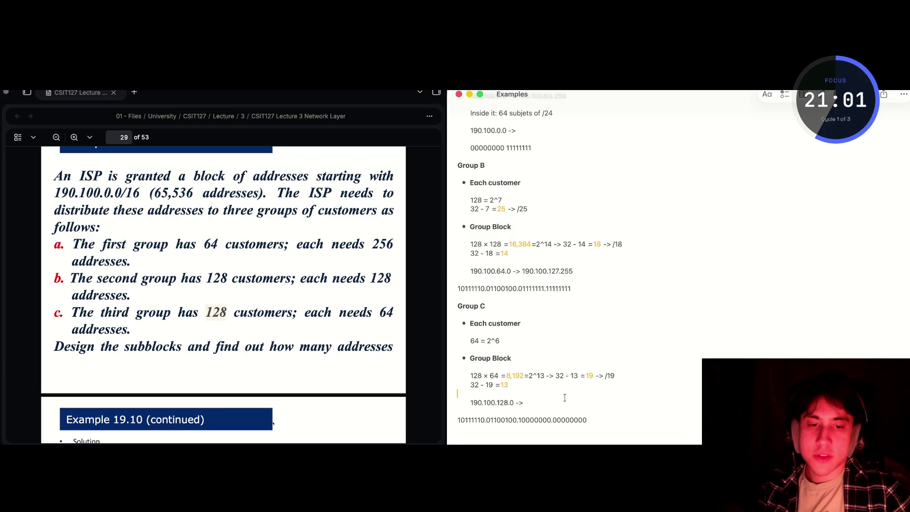
pyautogui.press('Up')
pyautogui.press('Up')
pyautogui.press('Up')
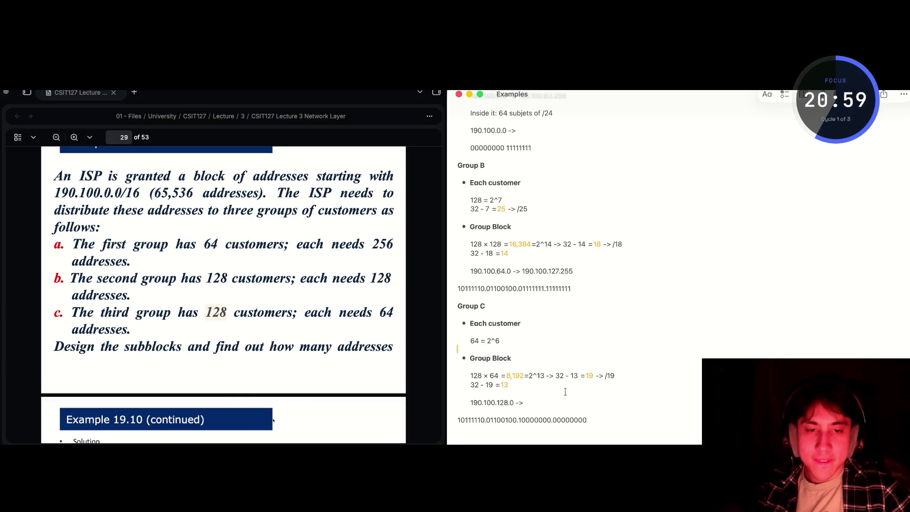
pyautogui.click(515, 349)
pyautogui.click(483, 394)
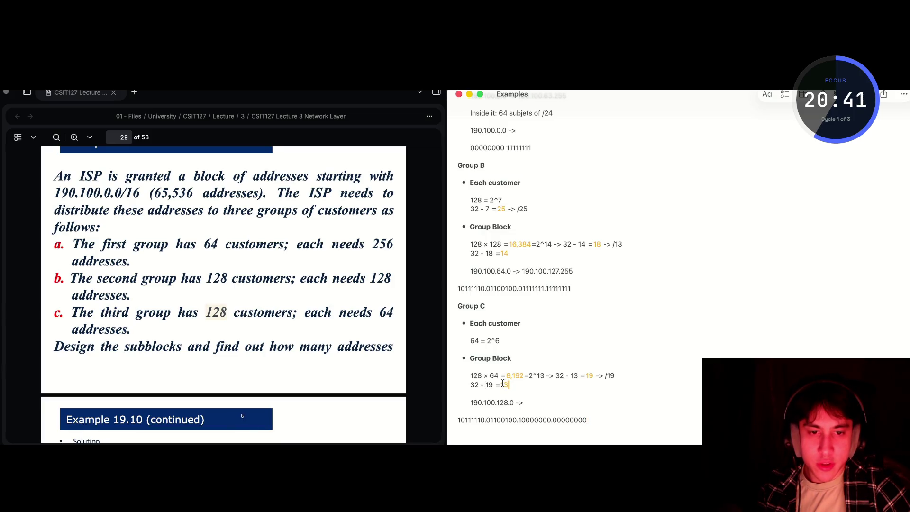
# Set the third octet to 10011111 and the last to 11111111, then copy the binary line
pyautogui.click(570, 409)
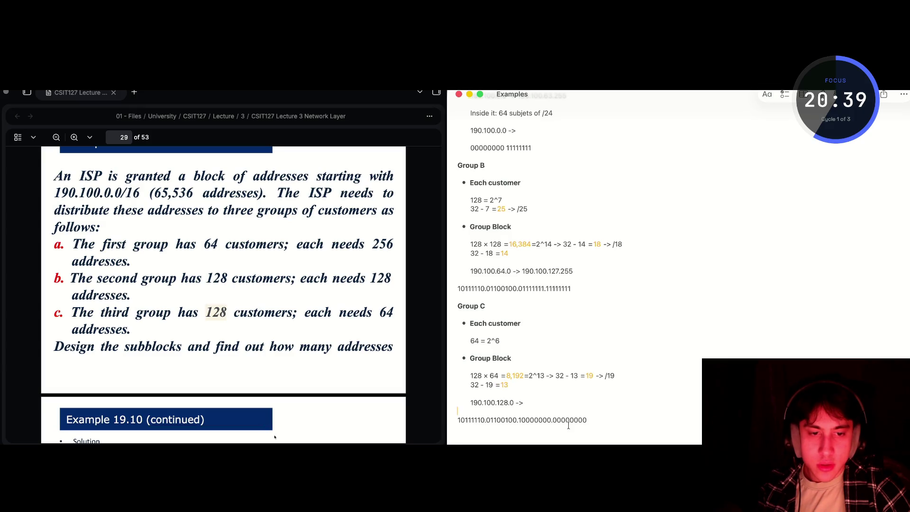
pyautogui.click(553, 420)
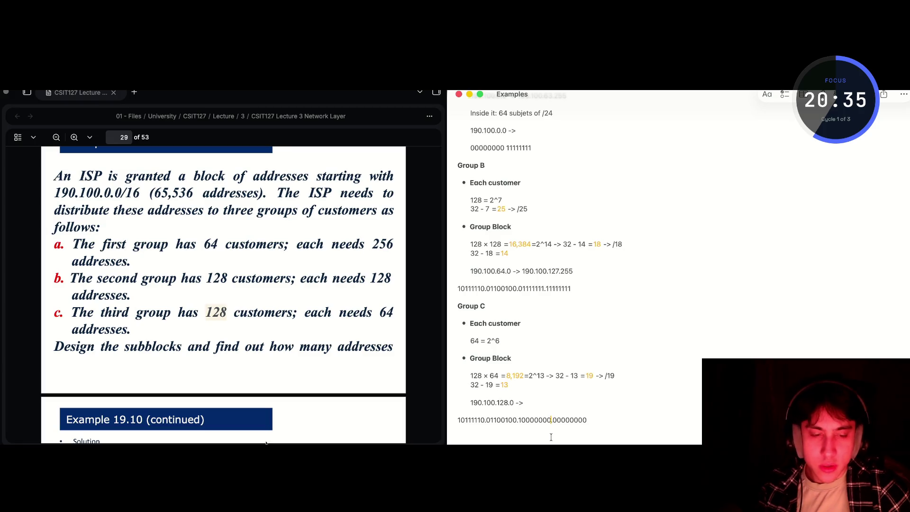
pyautogui.hotkey('shift', 'Left')
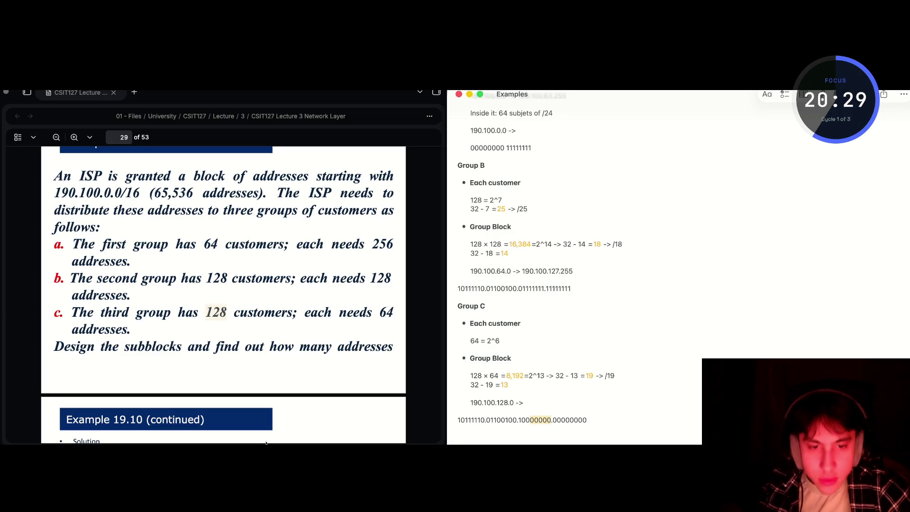
pyautogui.press('BackSpace')
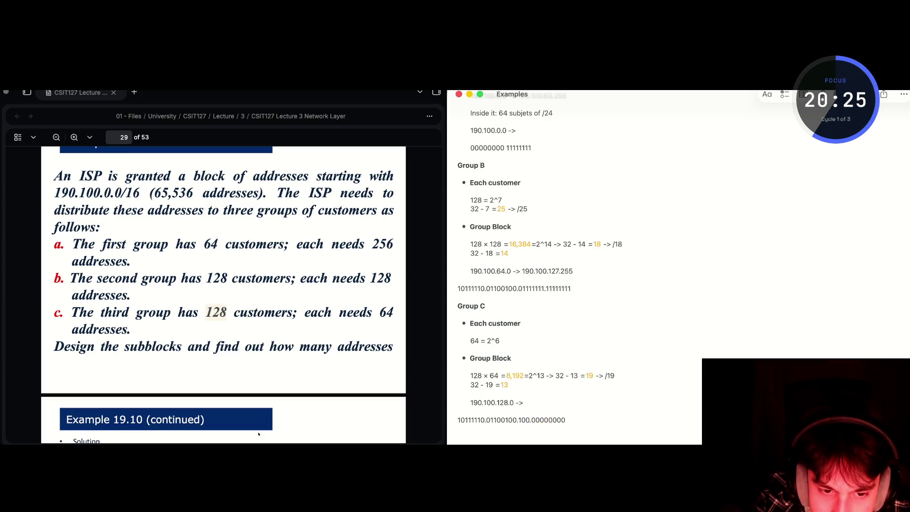
pyautogui.write('11')
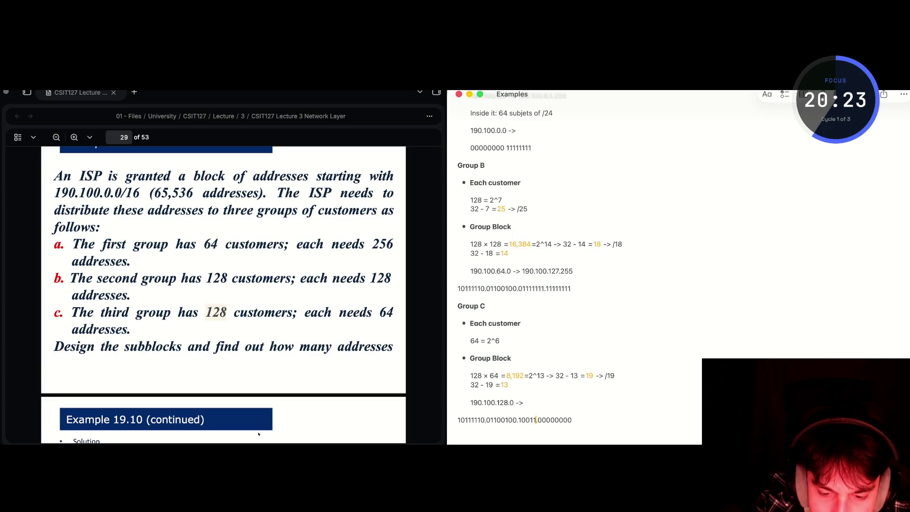
pyautogui.write('111')
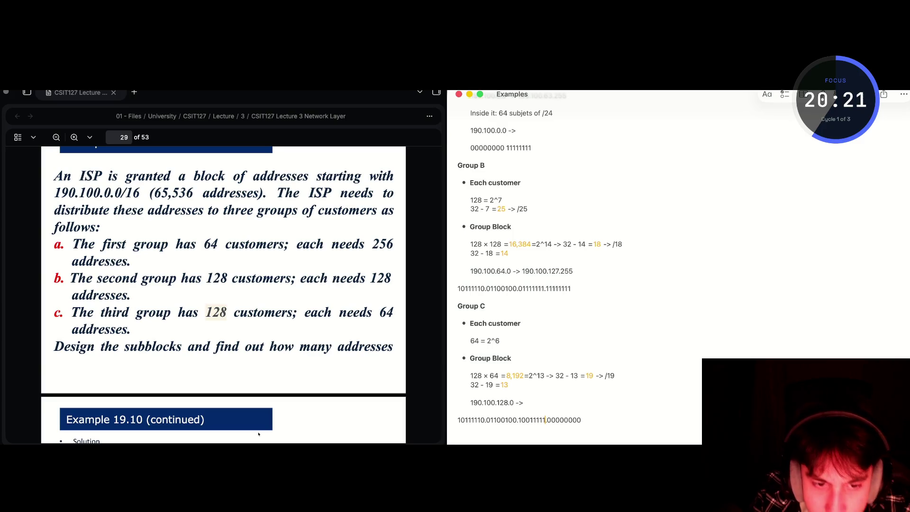
pyautogui.moveTo(581, 420); pyautogui.dragTo(547, 420)
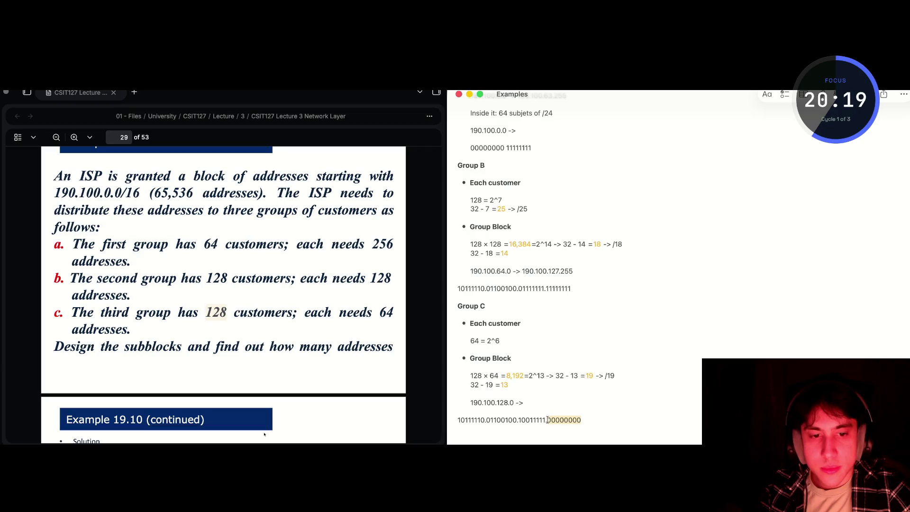
pyautogui.press('BackSpace')
pyautogui.write('1')
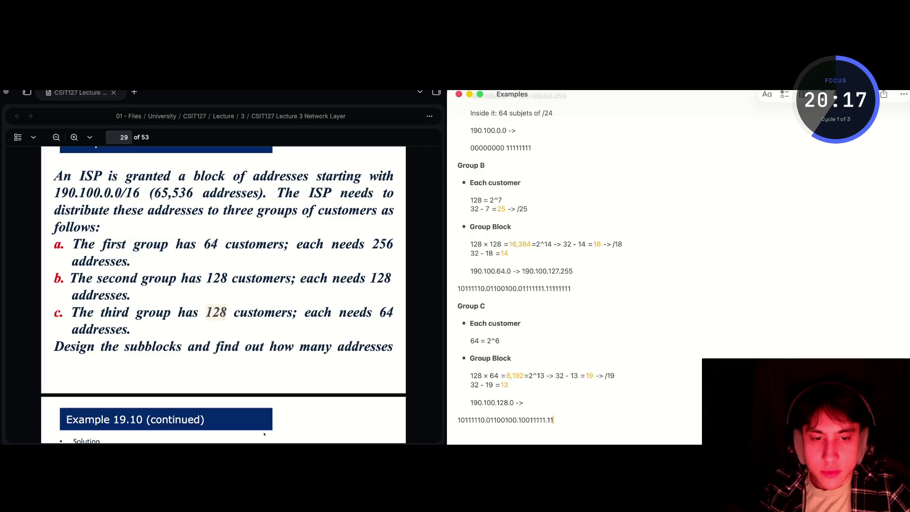
pyautogui.write('1111111')
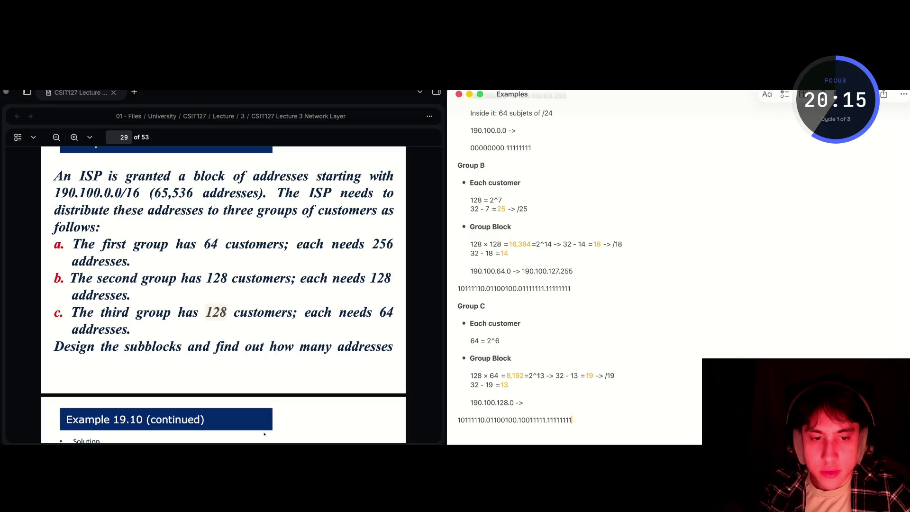
pyautogui.moveTo(572, 421); pyautogui.dragTo(458, 421)
pyautogui.press('super+c')
pyautogui.press('super+Tab')
pyautogui.press('super+Tab')
pyautogui.press('super+Tab')
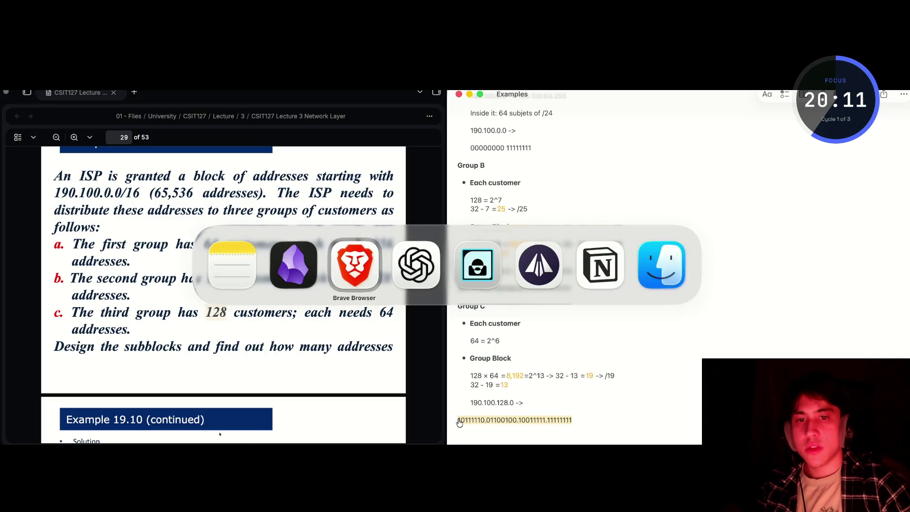
# Send ChatGPT the pasted Group C binary address with 'to binary' for conversion
pyautogui.write('g')
pyautogui.press('BackSpace')
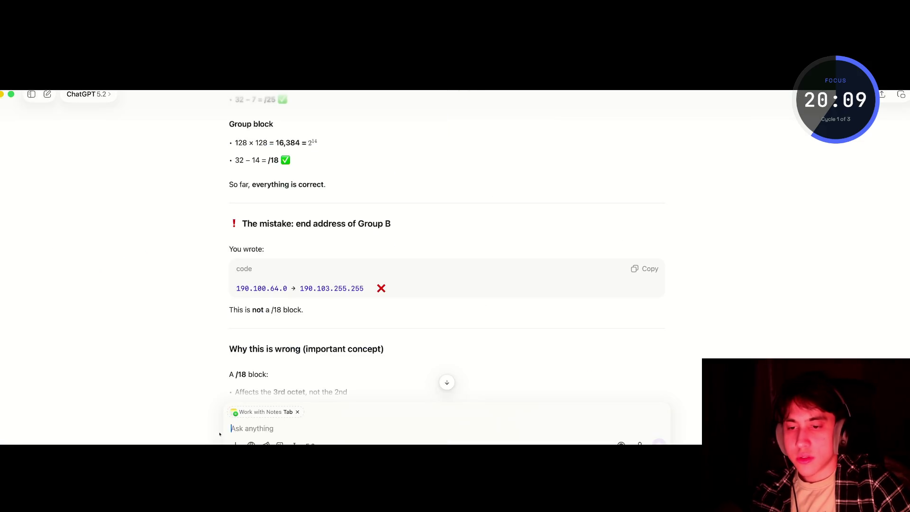
pyautogui.press('super+v')
pyautogui.write('to binary')
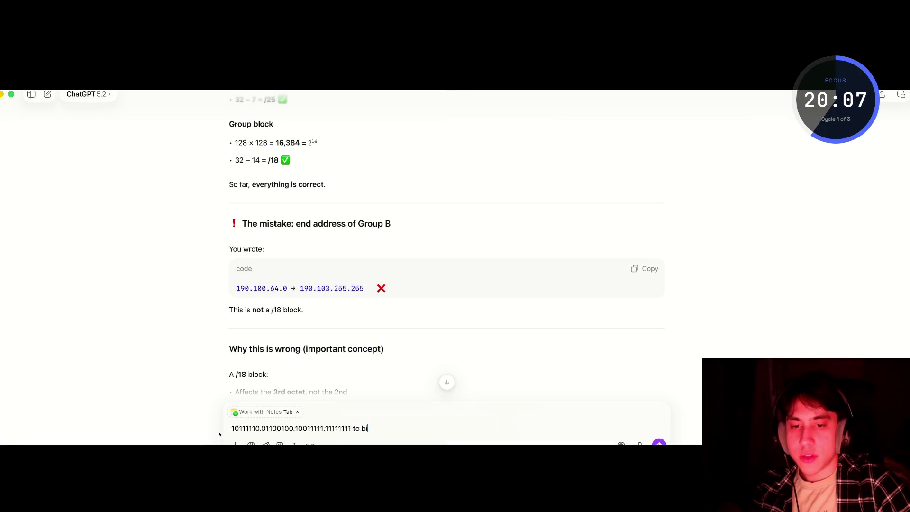
pyautogui.press('Return')
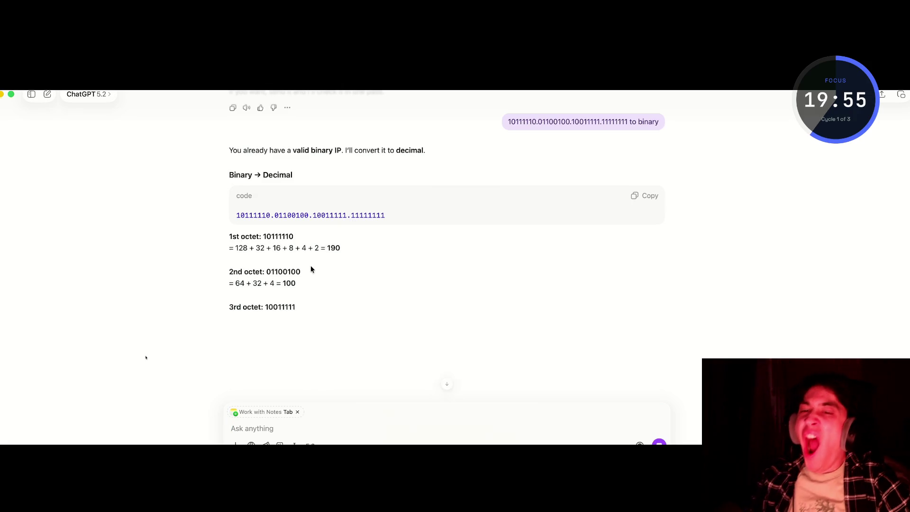
# Select and copy the decimal result 190.100.159.255 from the reply
pyautogui.moveTo(265, 236); pyautogui.dragTo(229, 236)
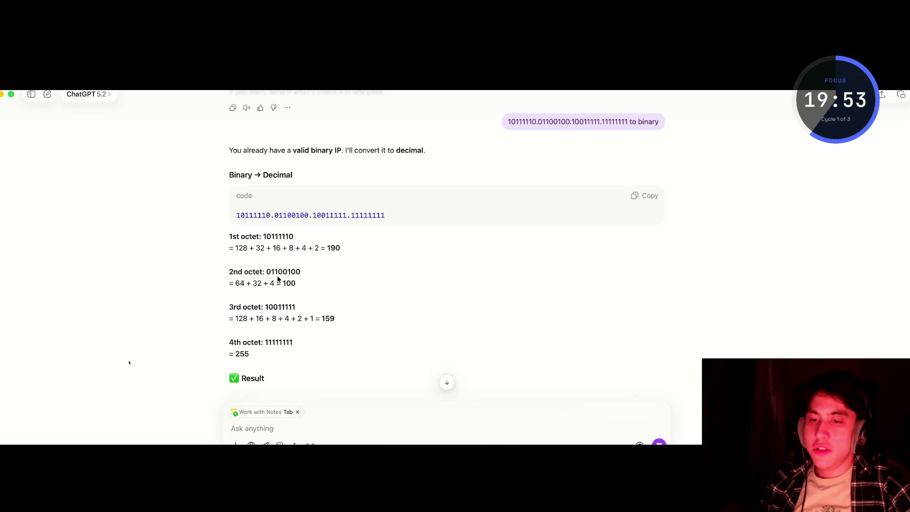
pyautogui.scroll(-3, 249, 278)
pyautogui.moveTo(300, 338); pyautogui.dragTo(222, 336)
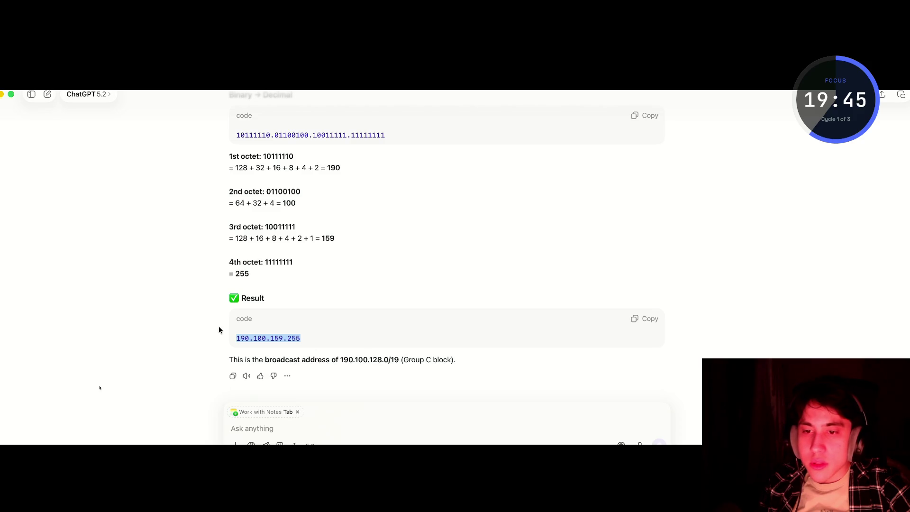
pyautogui.click(293, 341)
pyautogui.moveTo(292, 341); pyautogui.dragTo(235, 341)
pyautogui.press('super+c')
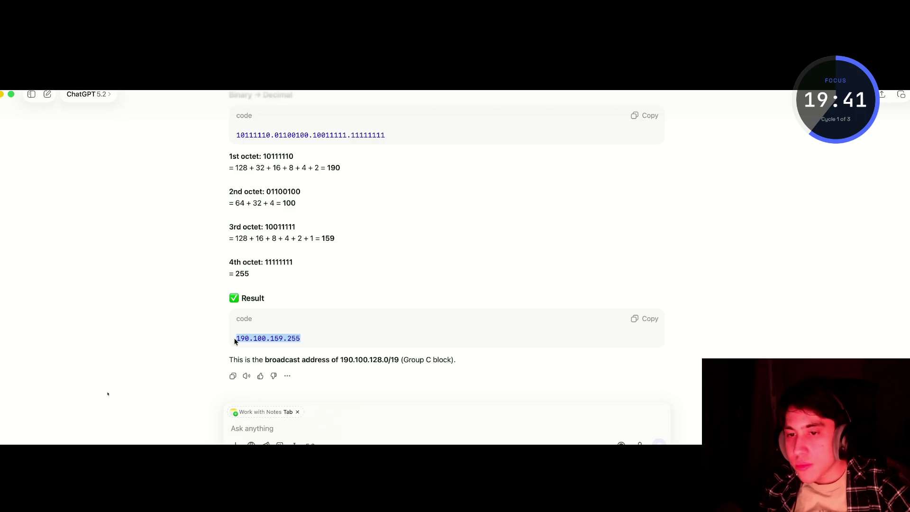
pyautogui.press('super+Tab')
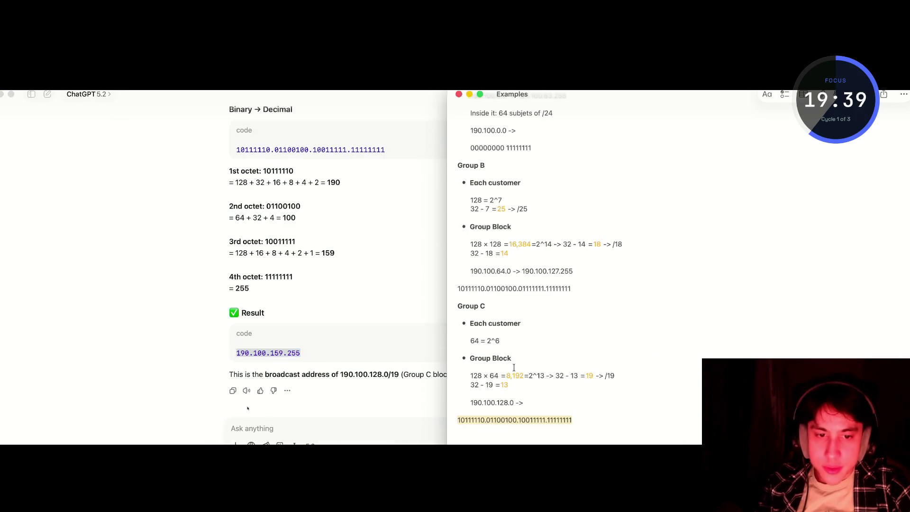
# Paste 190.100.159.255 after '190.100.128.0 ->' to finish the Group C range
pyautogui.click(533, 401)
pyautogui.press('super+v')
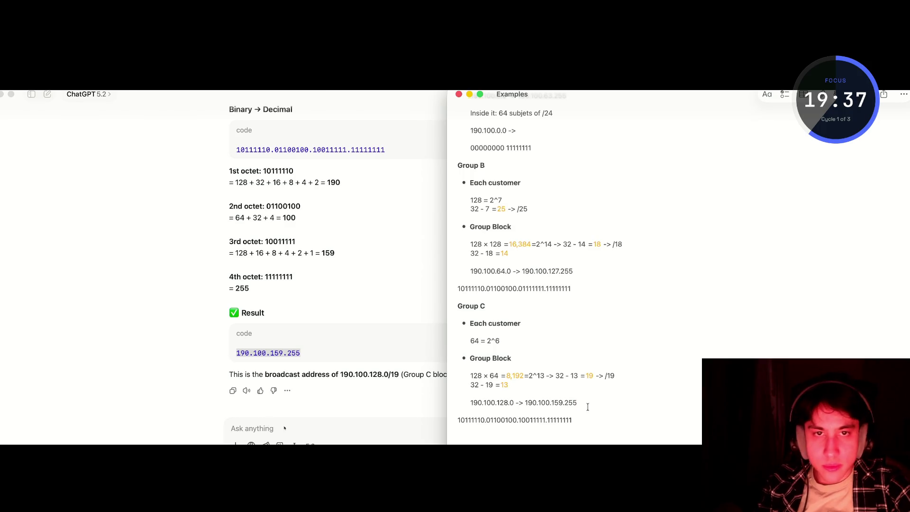
pyautogui.scroll(1, 587, 407)
pyautogui.rightClick(587, 407)
pyautogui.click(578, 386)
pyautogui.click(629, 395)
pyautogui.scroll(1, 629, 396)
pyautogui.scroll(2, 630, 395)
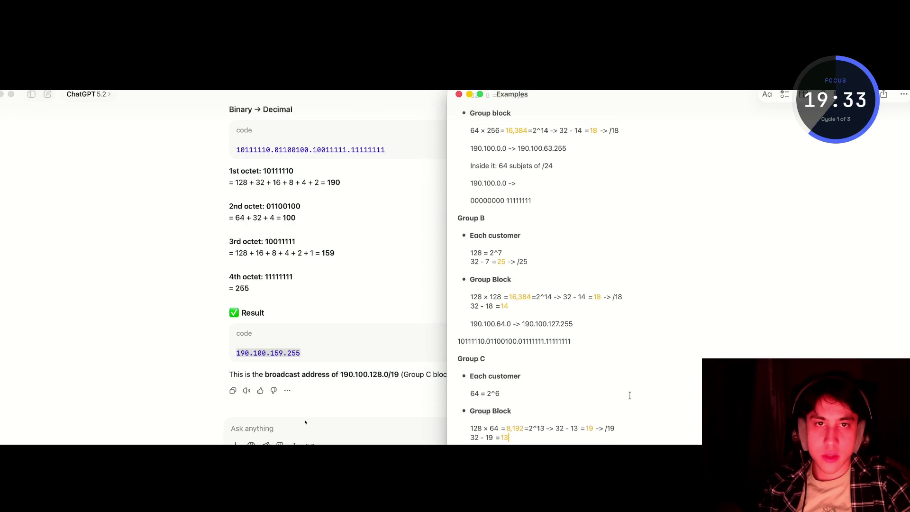
pyautogui.scroll(-4, 630, 395)
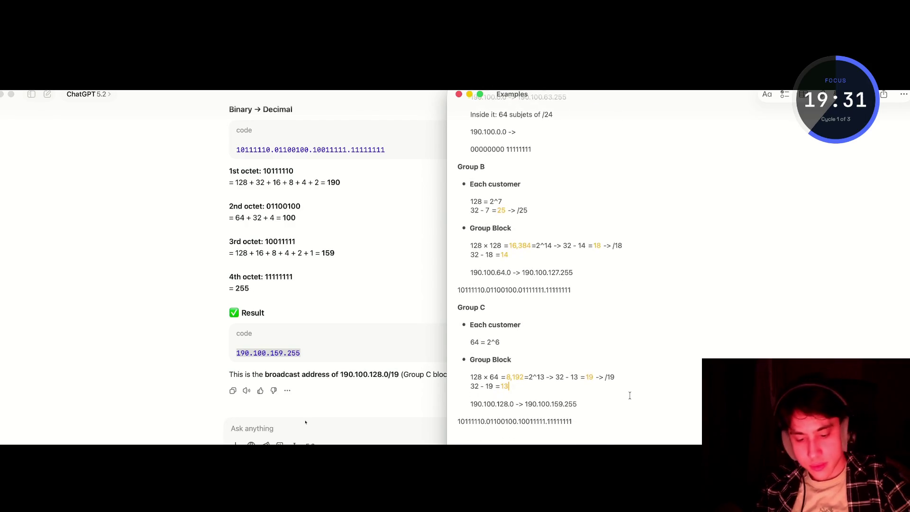
pyautogui.press('super+shift+5')
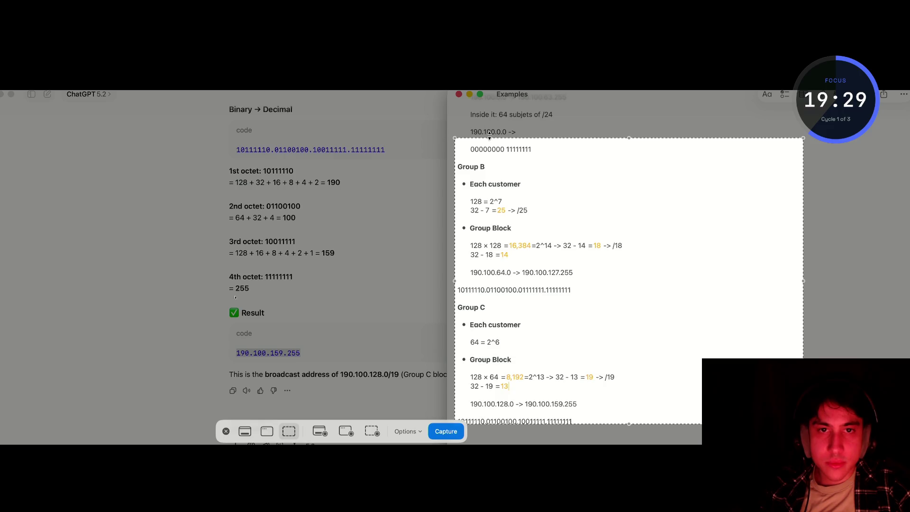
# Capture the Group B and C notes and send the screenshot to ChatGPT asking 'correct?'
pyautogui.press('Return')
pyautogui.moveTo(848, 417); pyautogui.dragTo(281, 425)
pyautogui.write('correct?')
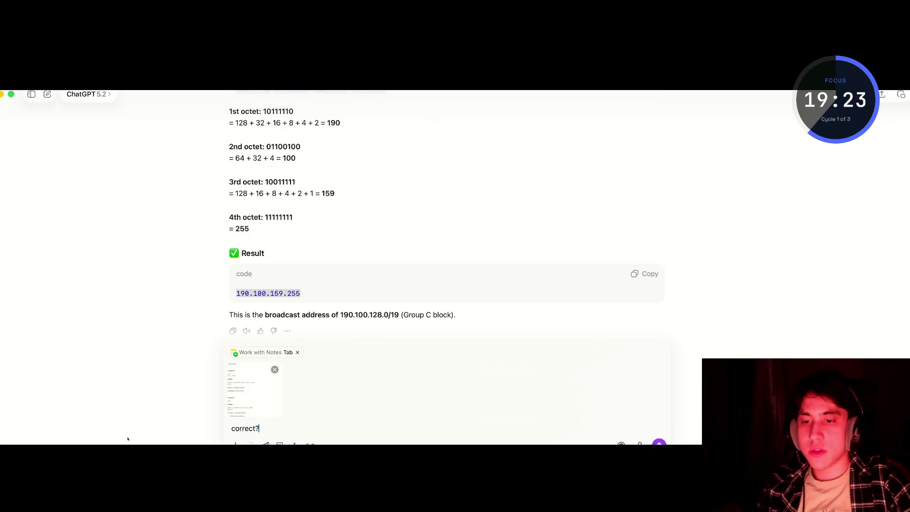
pyautogui.press('Return')
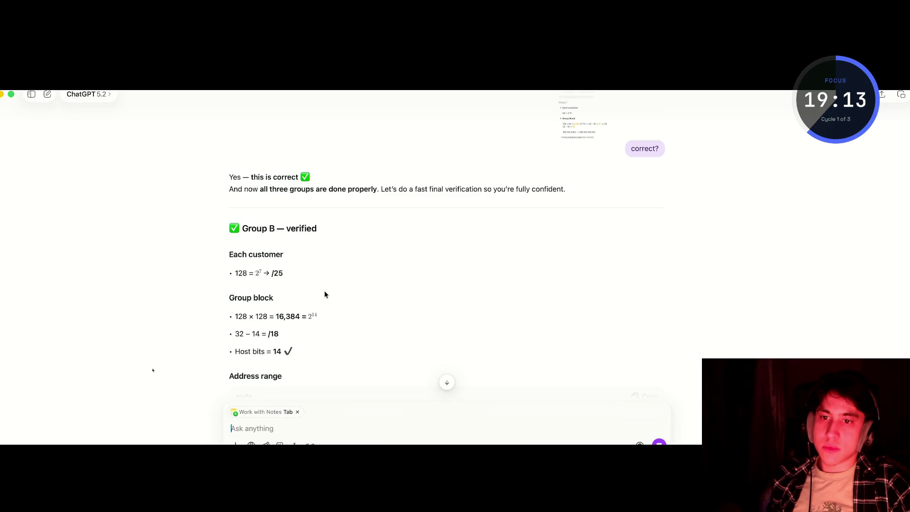
# Read through ChatGPT's reply down to the Final summary table, then bring the Twitch stream forward
pyautogui.scroll(-4, 324, 293)
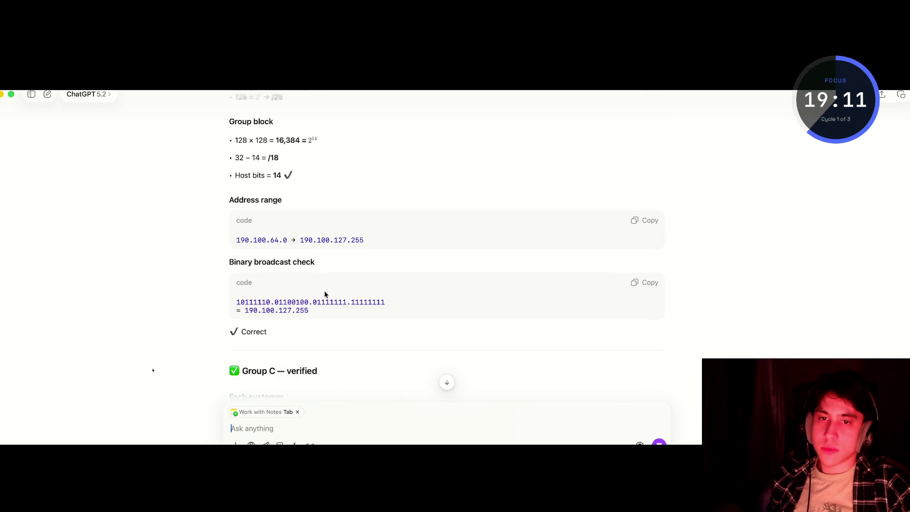
pyautogui.scroll(-5, 324, 294)
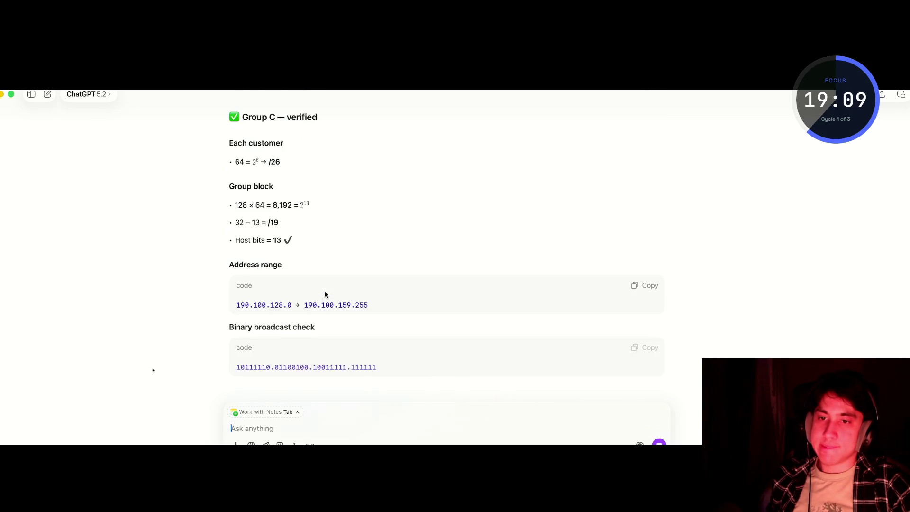
pyautogui.scroll(-5, 324, 294)
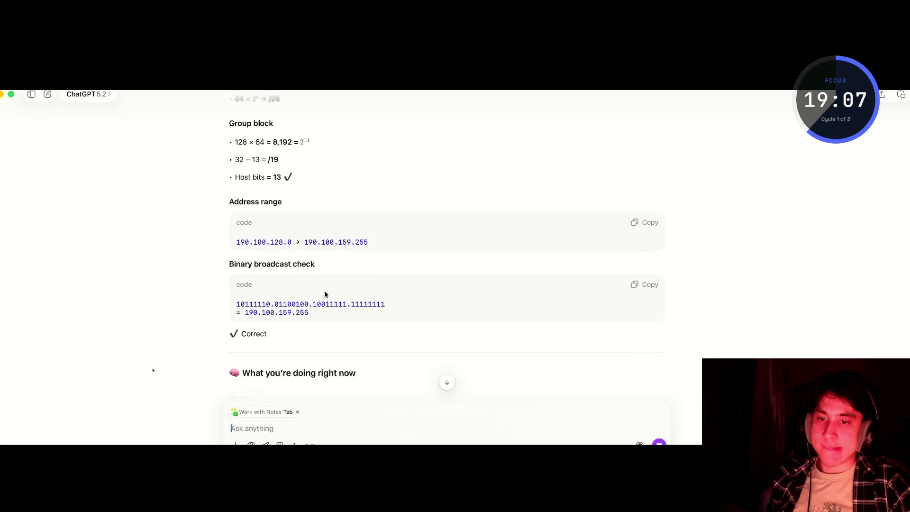
pyautogui.scroll(-2, 324, 294)
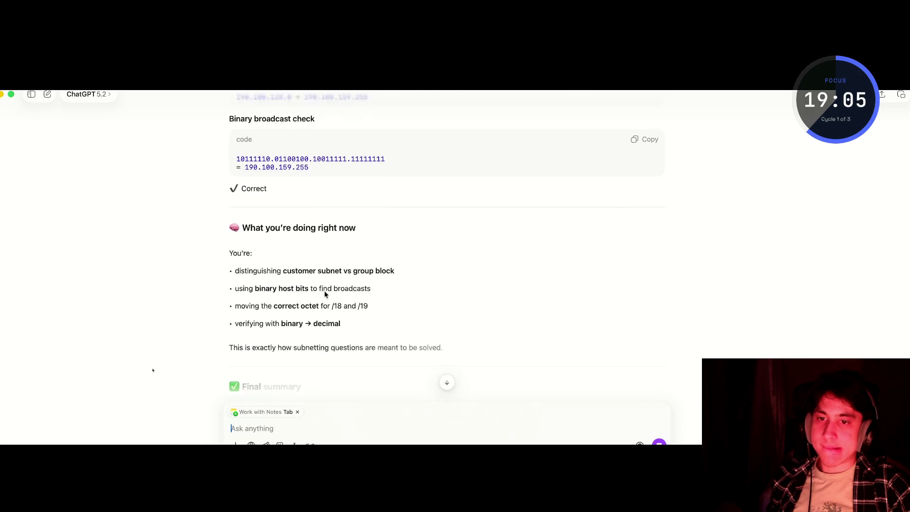
pyautogui.scroll(2, 324, 294)
pyautogui.moveTo(280, 292)
pyautogui.mouseDown()
pyautogui.moveTo(305, 319)
pyautogui.moveTo(297, 316)
pyautogui.moveTo(362, 326)
pyautogui.mouseUp()
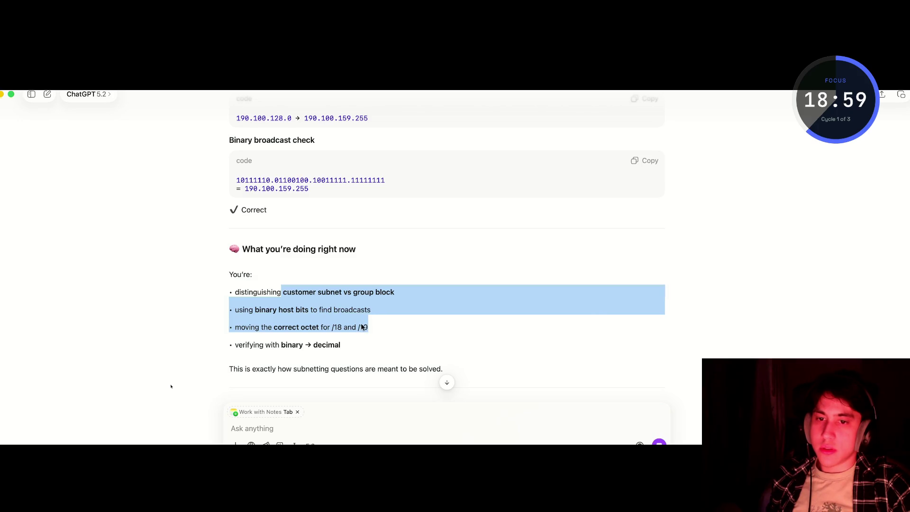
pyautogui.click(348, 326)
pyautogui.scroll(-3, 349, 326)
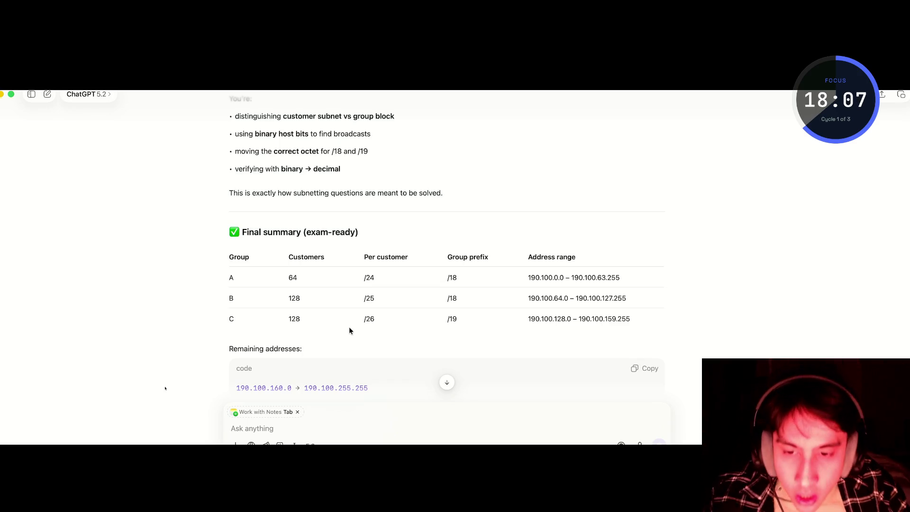
pyautogui.press('super+Tab')
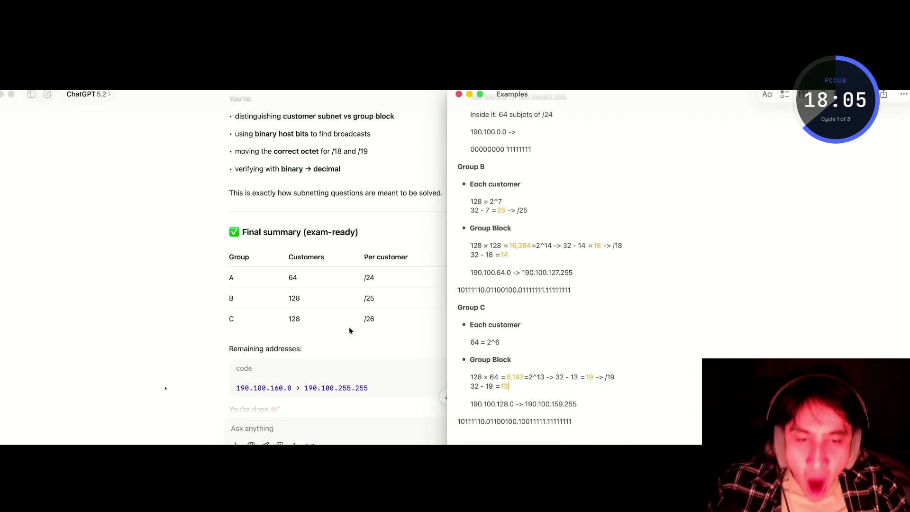
pyautogui.press('super+Tab')
pyautogui.press('super+Tab')
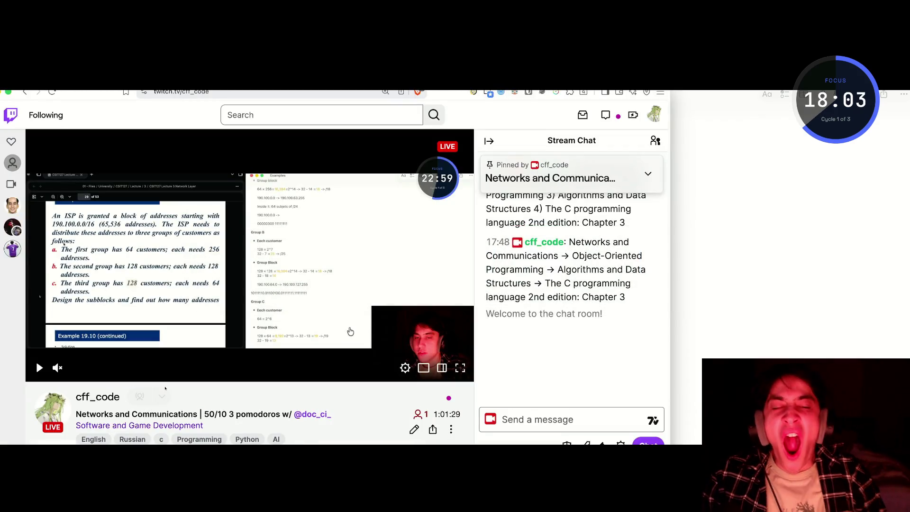
pyautogui.press('super+Tab')
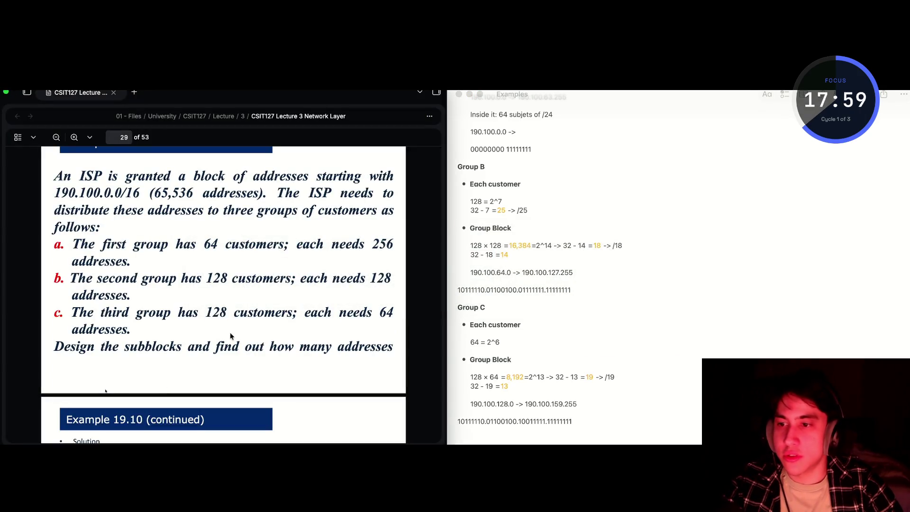
# Review the lecture's Group 2 and 3 example slides, ending at Figure 19.10 NAT implementation
pyautogui.moveTo(137, 346); pyautogui.dragTo(375, 345)
pyautogui.scroll(-15, 323, 357)
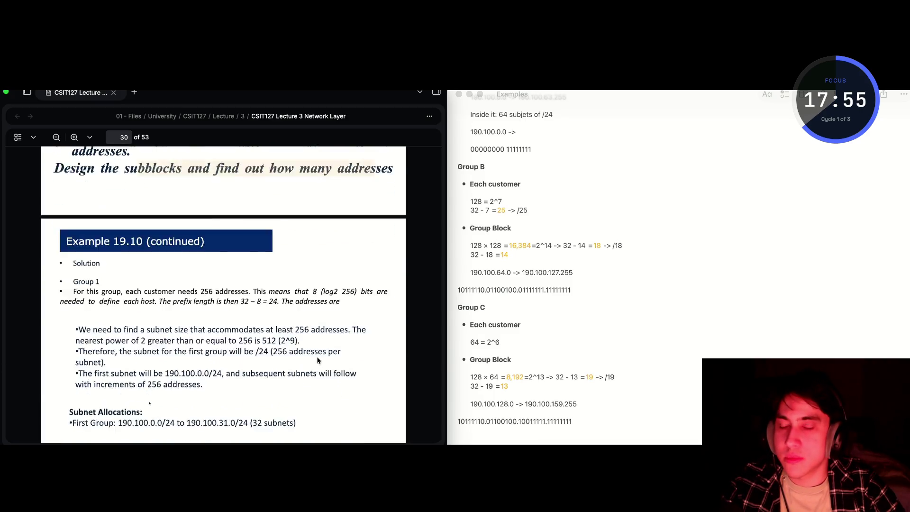
pyautogui.scroll(-10, 317, 360)
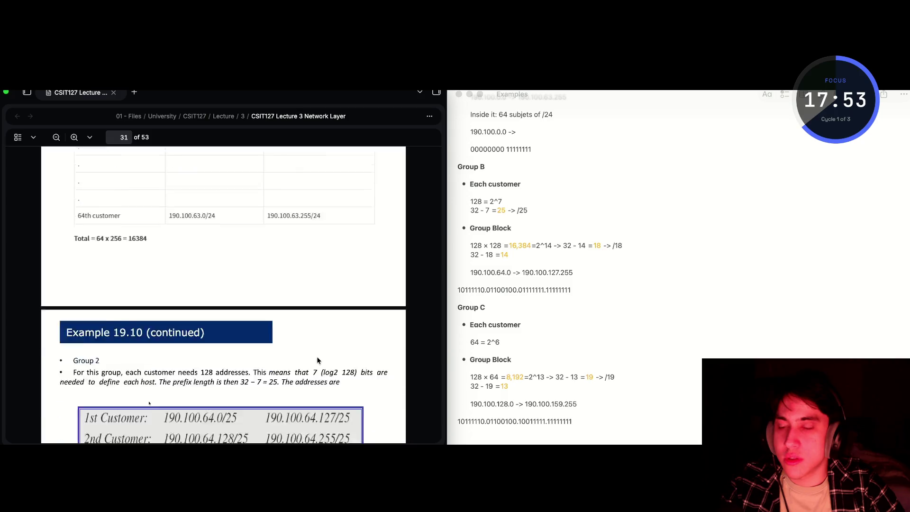
pyautogui.scroll(2, 317, 360)
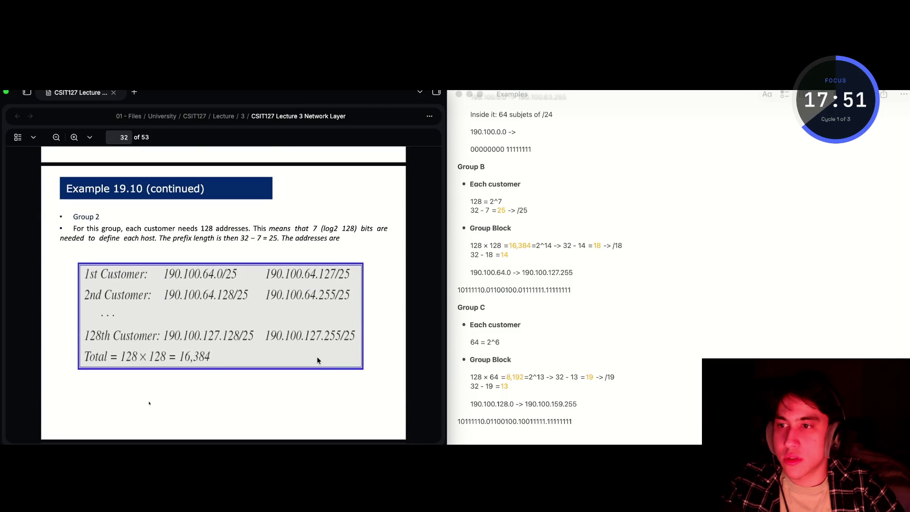
pyautogui.scroll(-10, 317, 360)
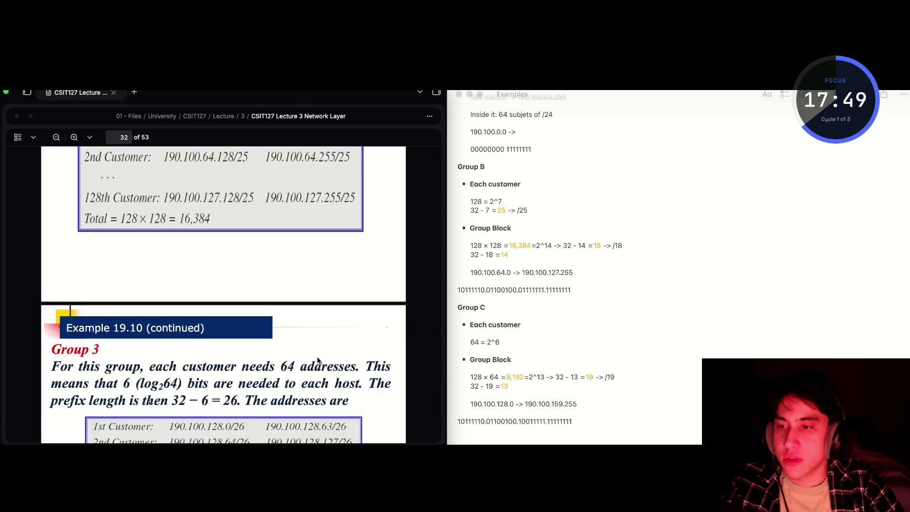
pyautogui.scroll(-5, 317, 358)
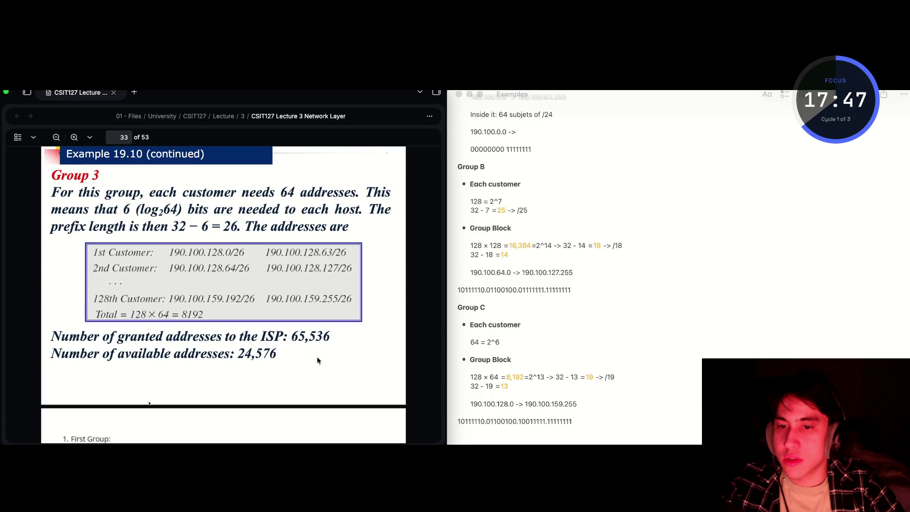
pyautogui.scroll(2, 318, 360)
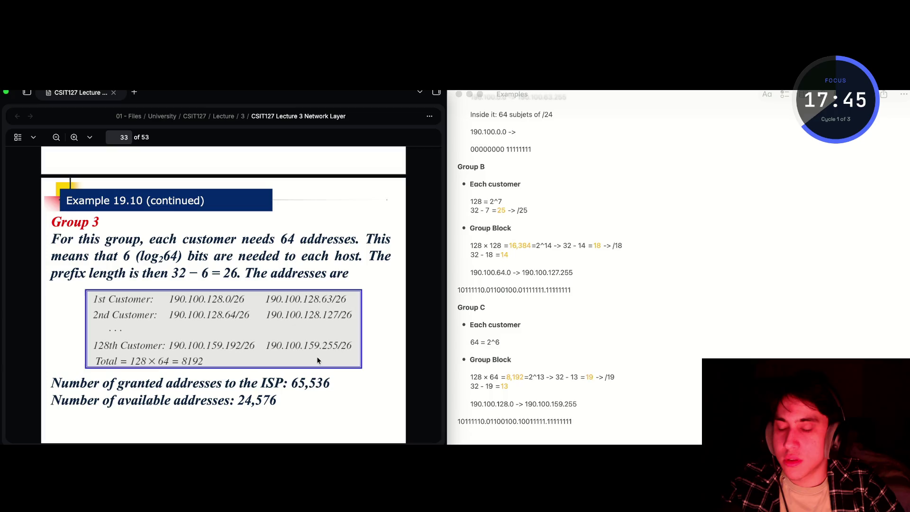
pyautogui.scroll(-1, 317, 360)
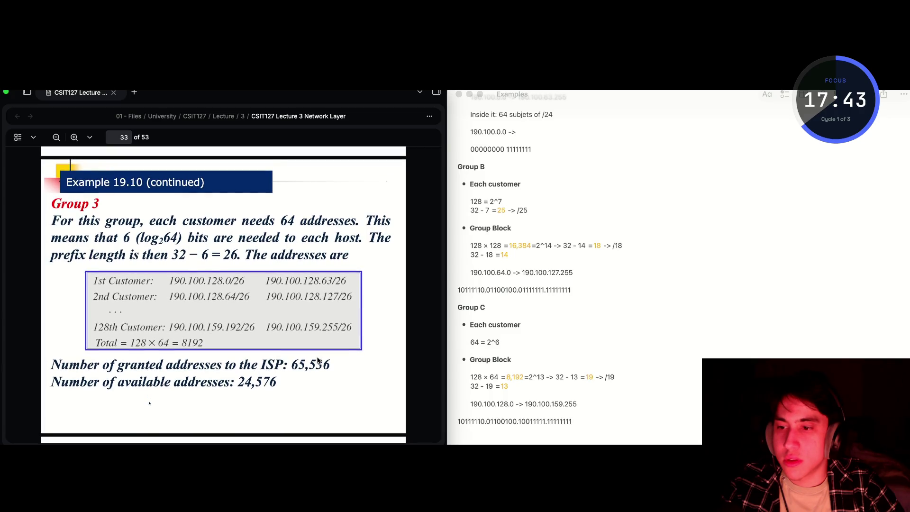
pyautogui.scroll(1, 317, 360)
pyautogui.scroll(20, 317, 360)
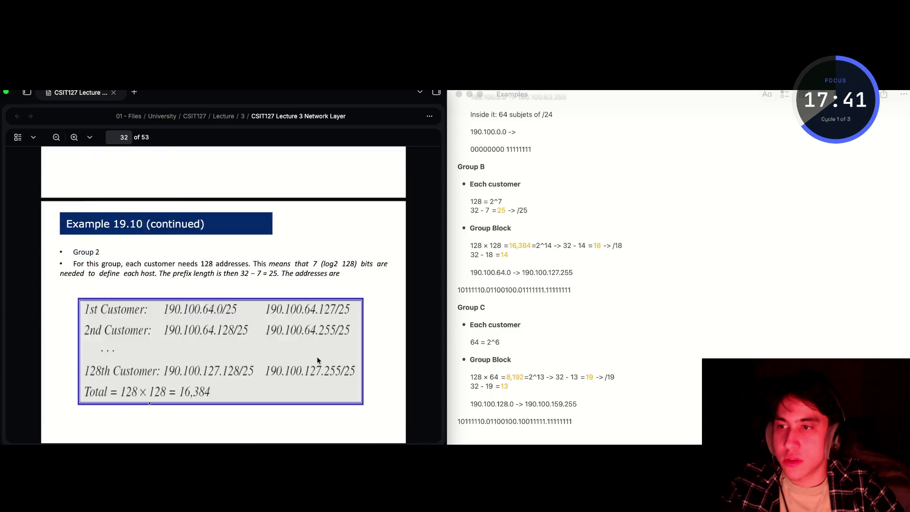
pyautogui.scroll(-20, 317, 358)
pyautogui.scroll(-5, 317, 360)
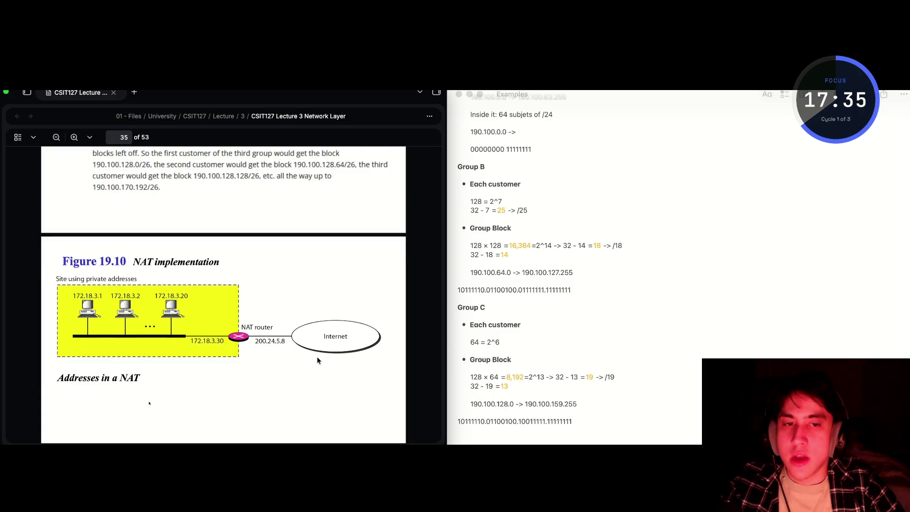
pyautogui.scroll(1, 318, 360)
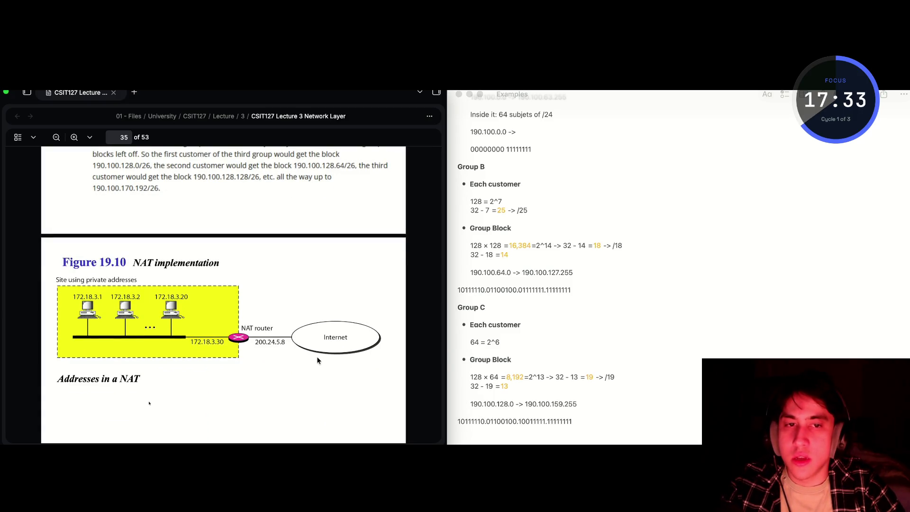
pyautogui.doubleClick(517, 242)
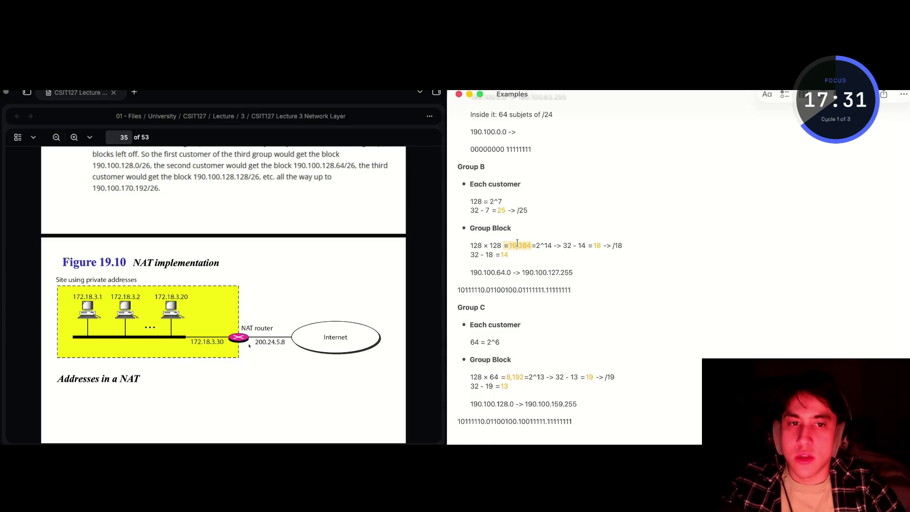
# Type 16384 * 2 + 8192 = under the Group C binary so Notes shows 40,960
pyautogui.click(487, 437)
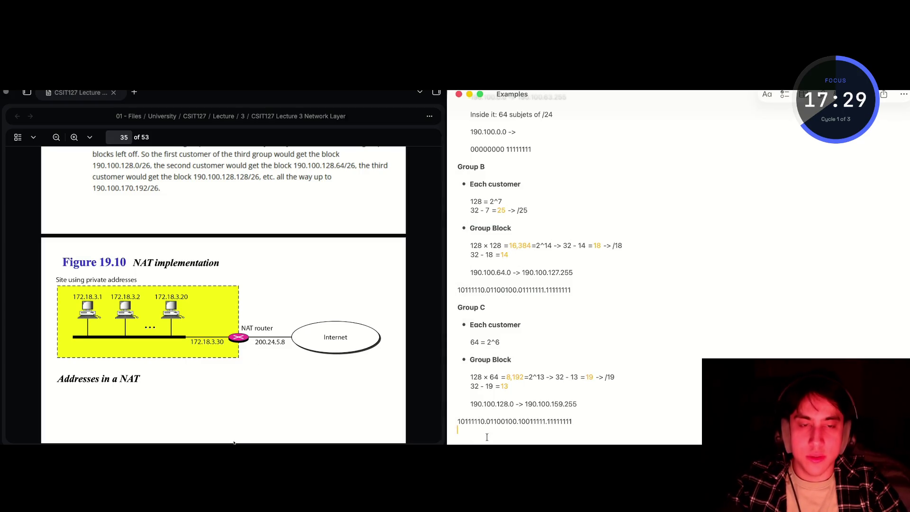
pyautogui.write('1')
pyautogui.press('BackSpace')
pyautogui.write('6')
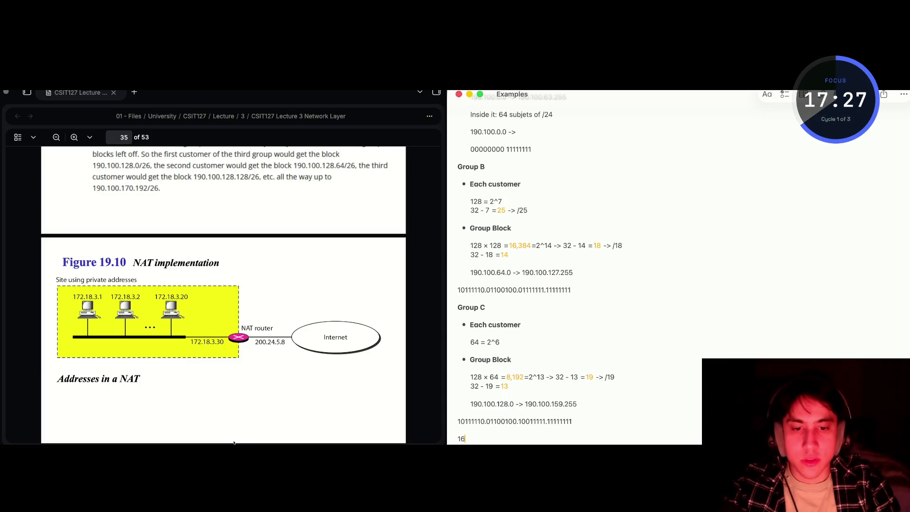
pyautogui.write('384 *')
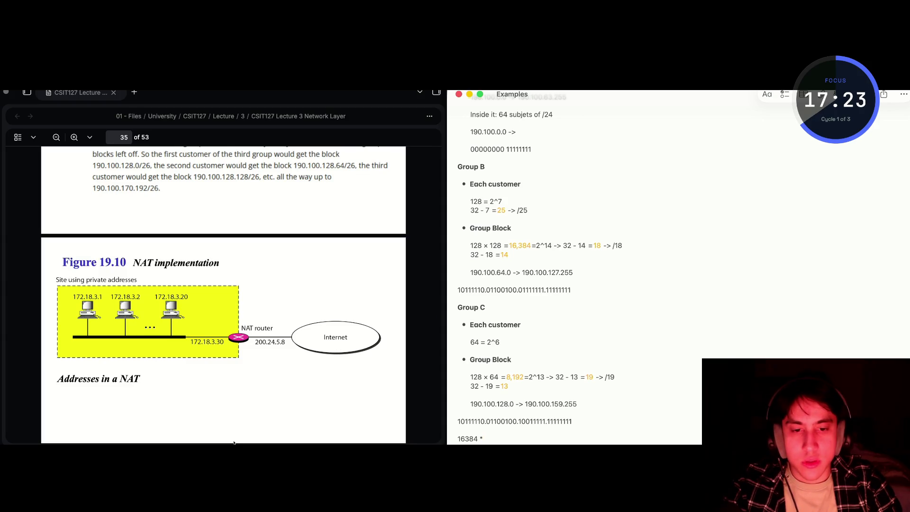
pyautogui.write(' 2 +')
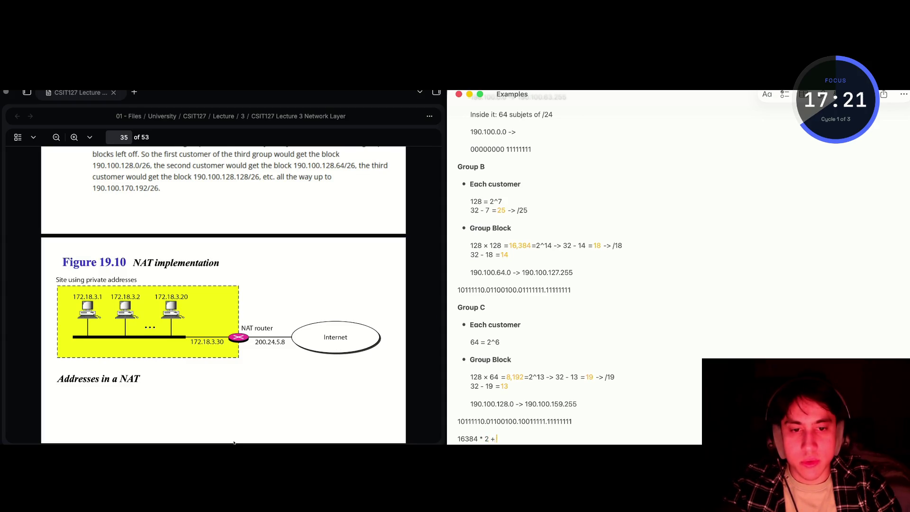
pyautogui.write(' 8193')
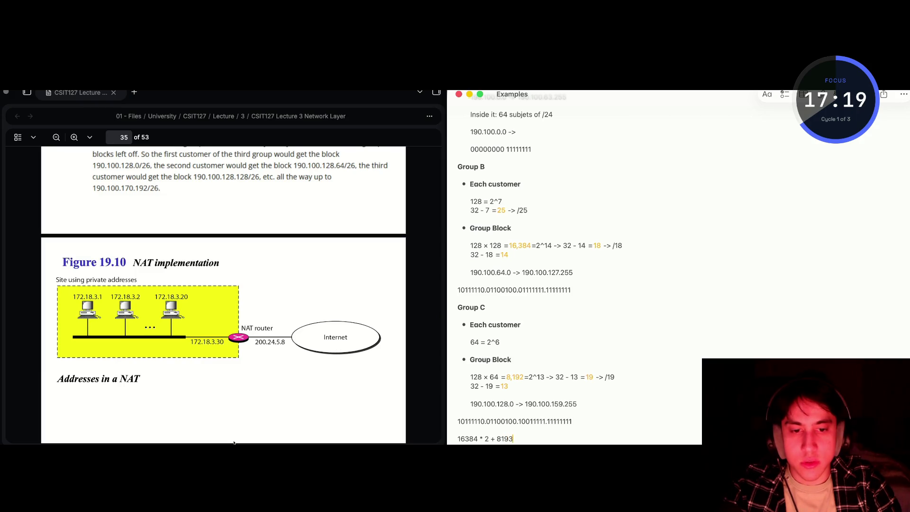
pyautogui.write(' =40,960')
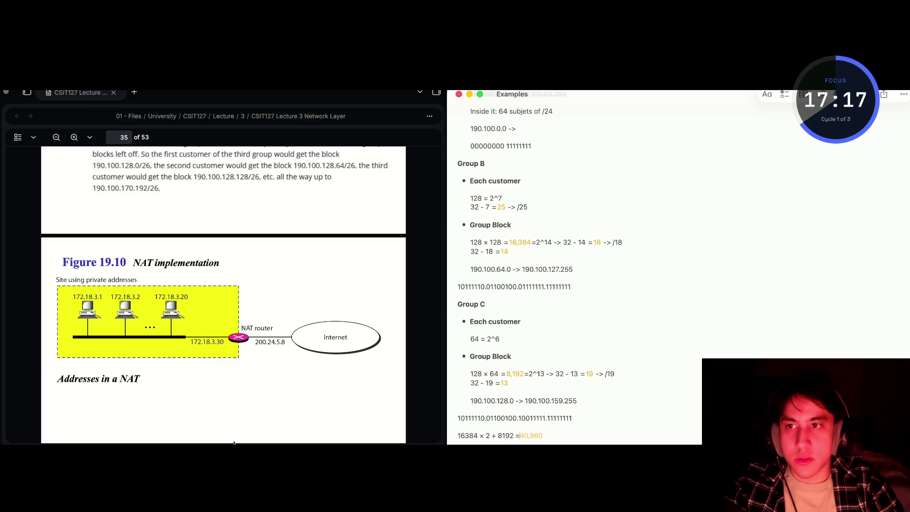
pyautogui.scroll(5, 181, 277)
pyautogui.scroll(4, 181, 277)
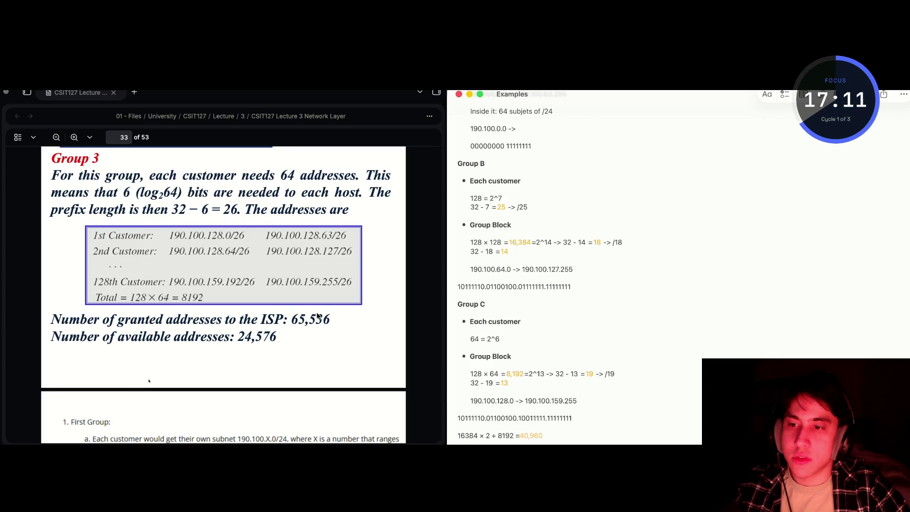
# Below the 40,960 total, add the line 65536 - 40,960 = showing 24,576 available addresses
pyautogui.press('Return')
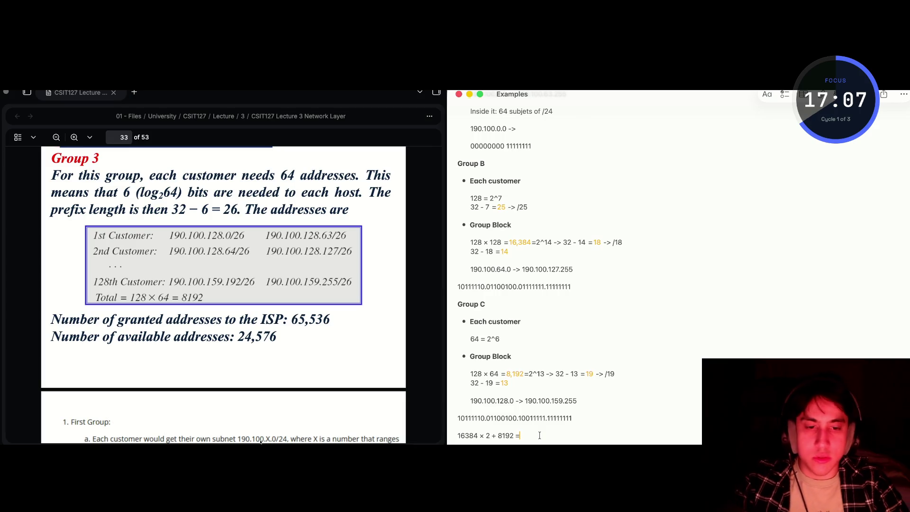
pyautogui.press('BackSpace')
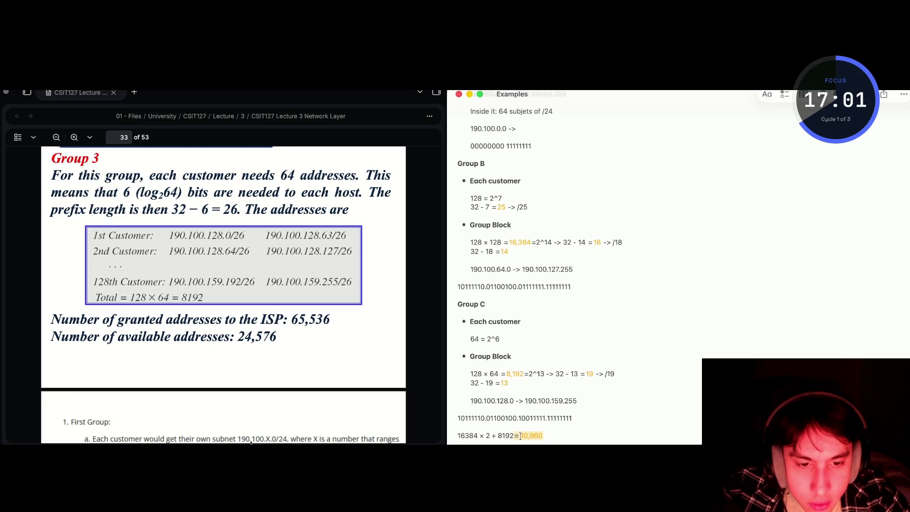
pyautogui.press('Return')
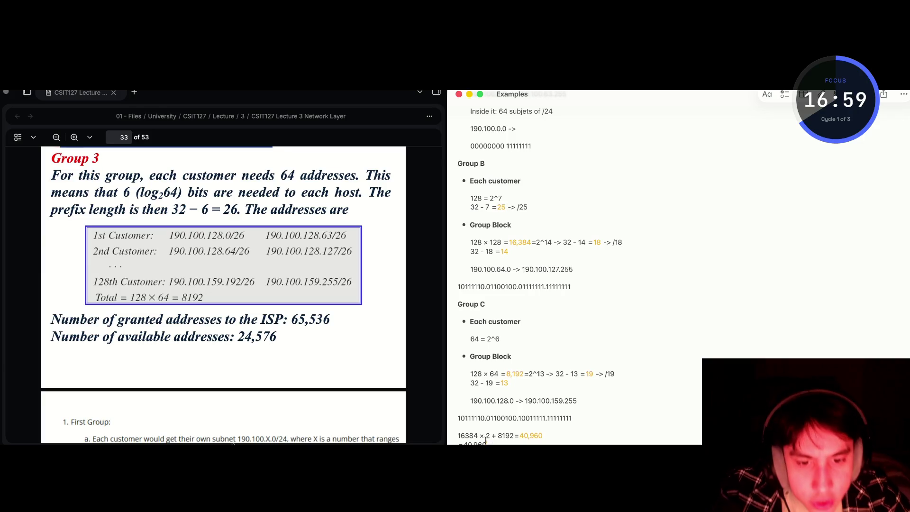
pyautogui.press('BackSpace')
pyautogui.write('4')
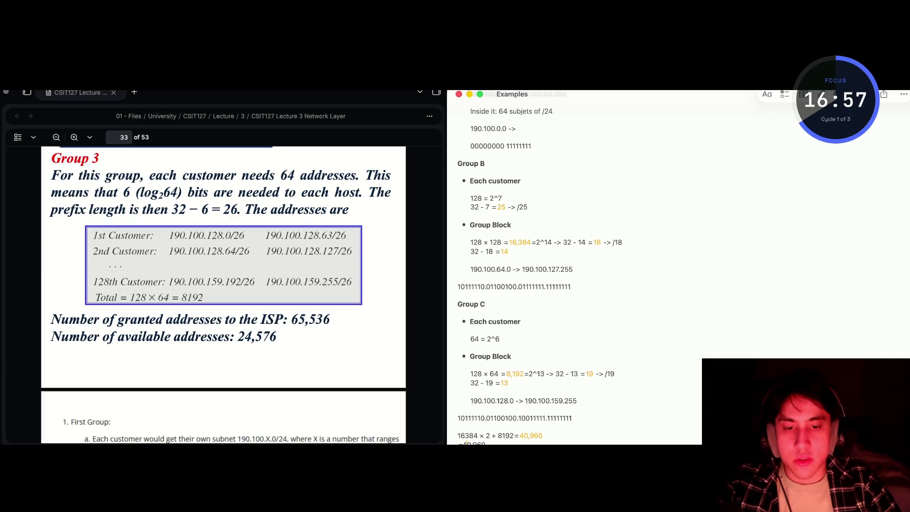
pyautogui.write('4 ')
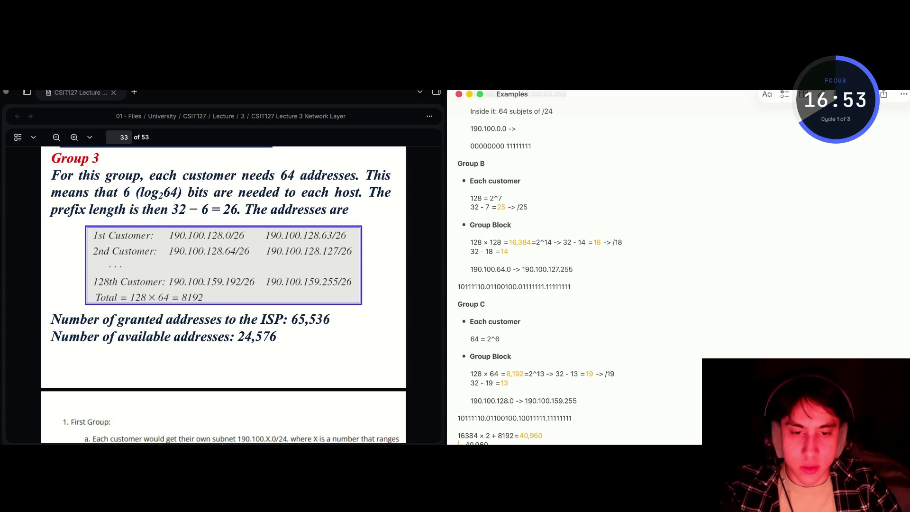
pyautogui.write(' 4')
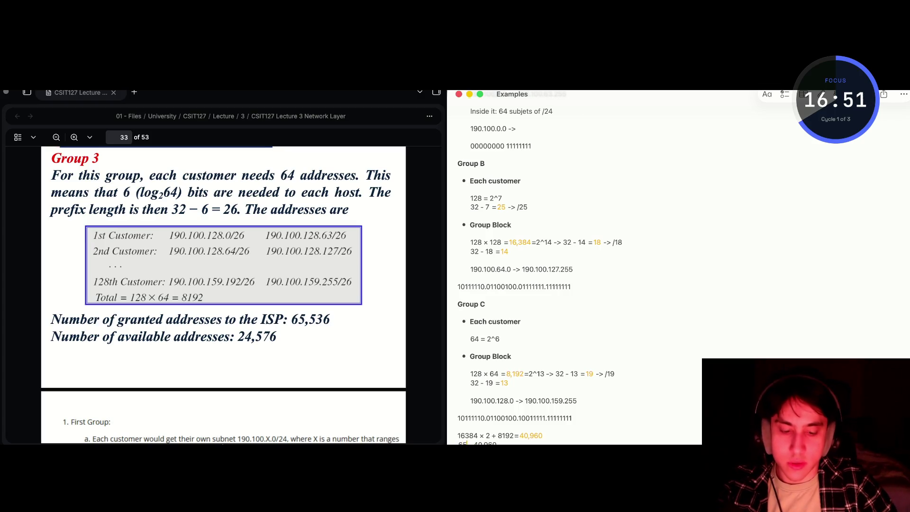
pyautogui.write('536')
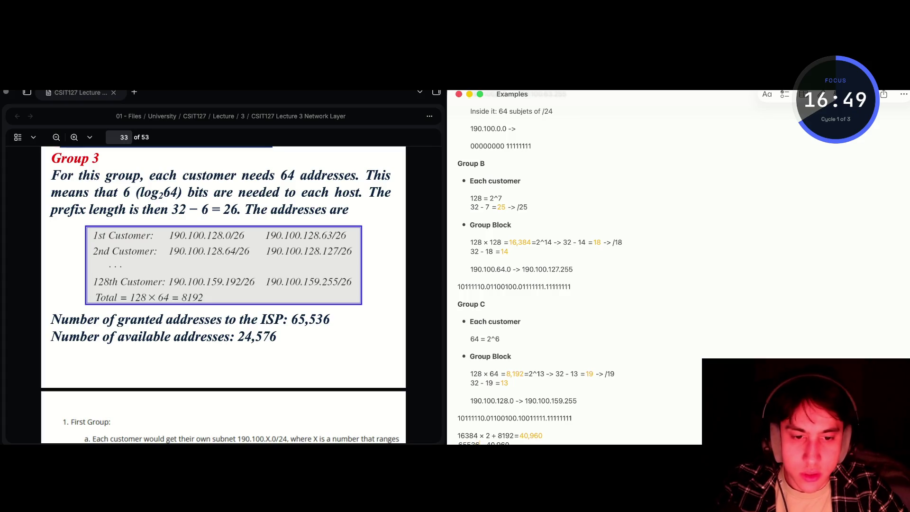
pyautogui.write(' =24,576')
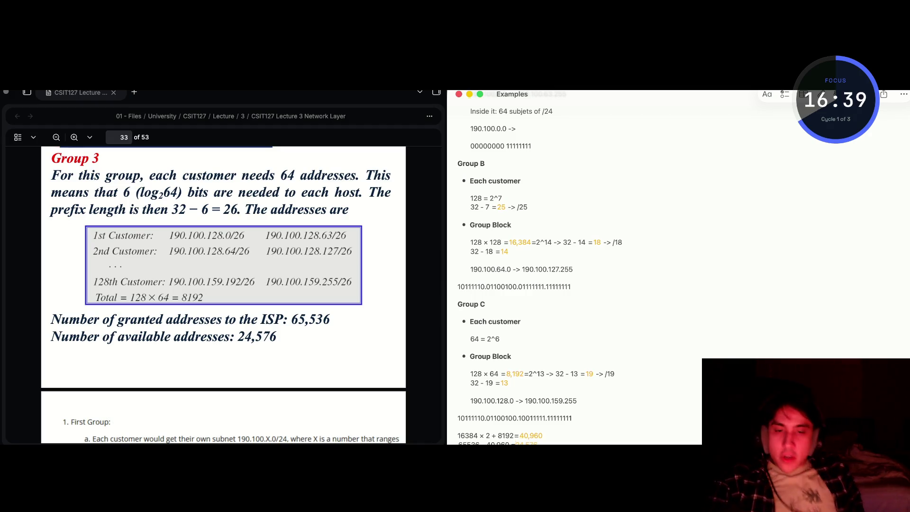
pyautogui.click(544, 437)
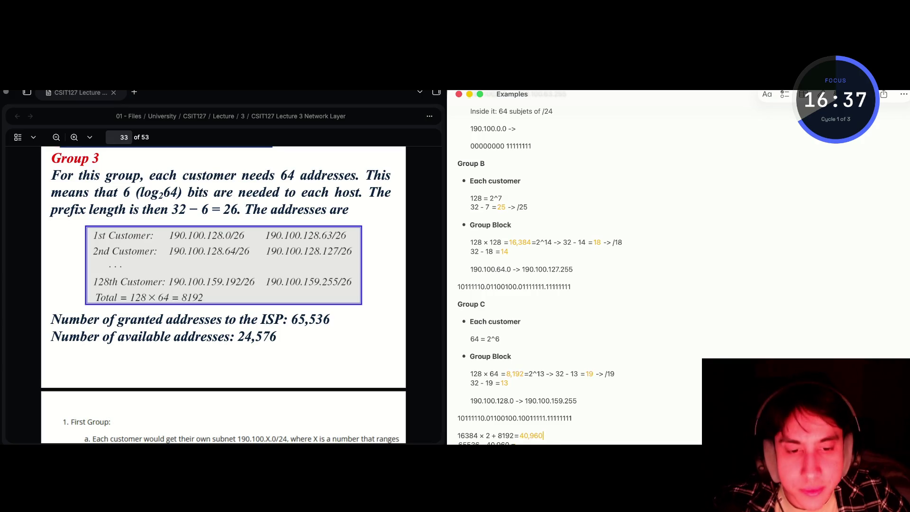
pyautogui.click(519, 441)
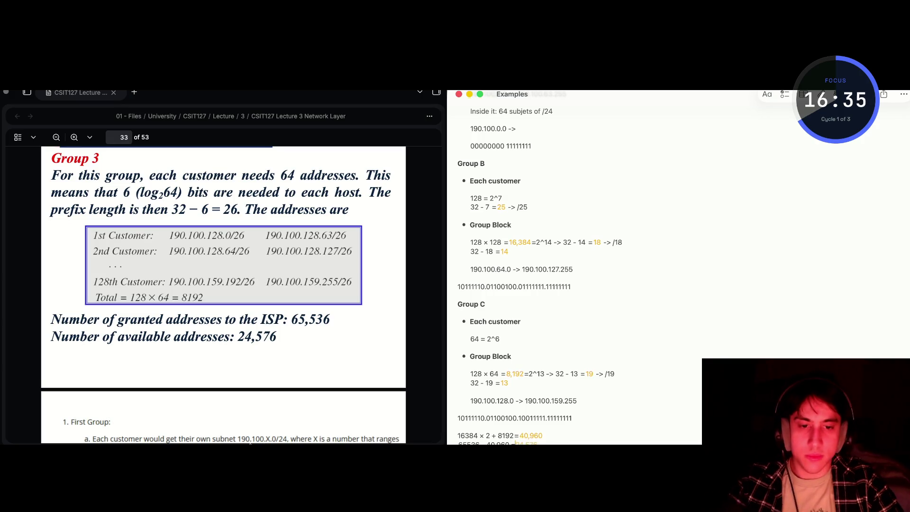
pyautogui.write('24')
pyautogui.press('BackSpace')
pyautogui.press('BackSpace')
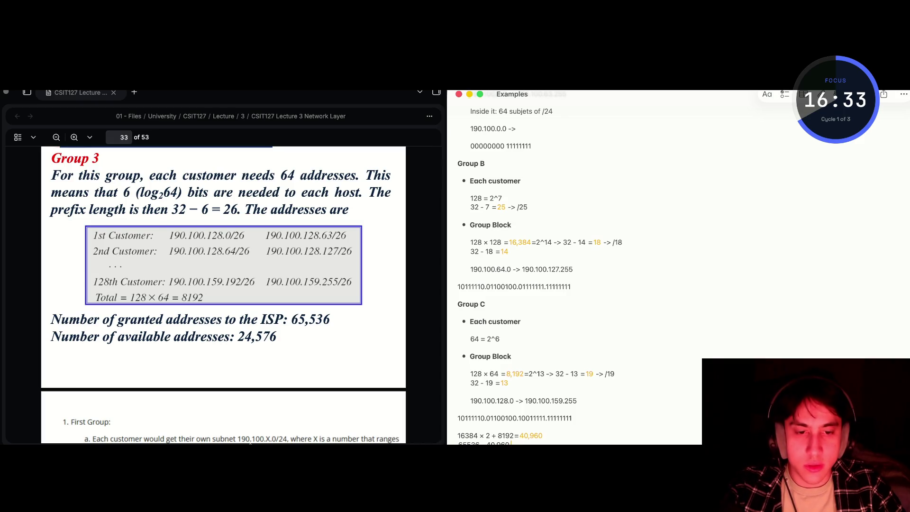
pyautogui.write('=24,576')
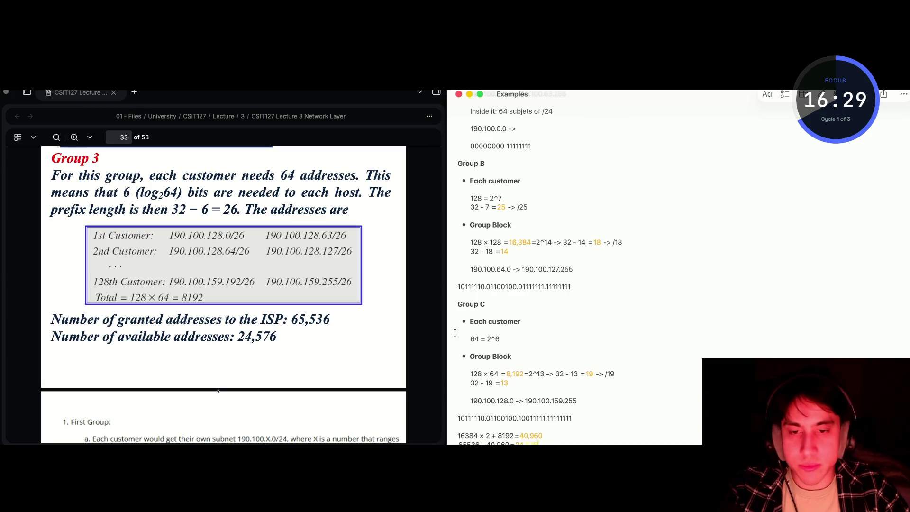
pyautogui.scroll(-15, 248, 322)
# Scroll the lecture PDF between pages 29 and 34 to find the Group 3 solution slide
pyautogui.scroll(10, 249, 322)
pyautogui.scroll(-5, 248, 322)
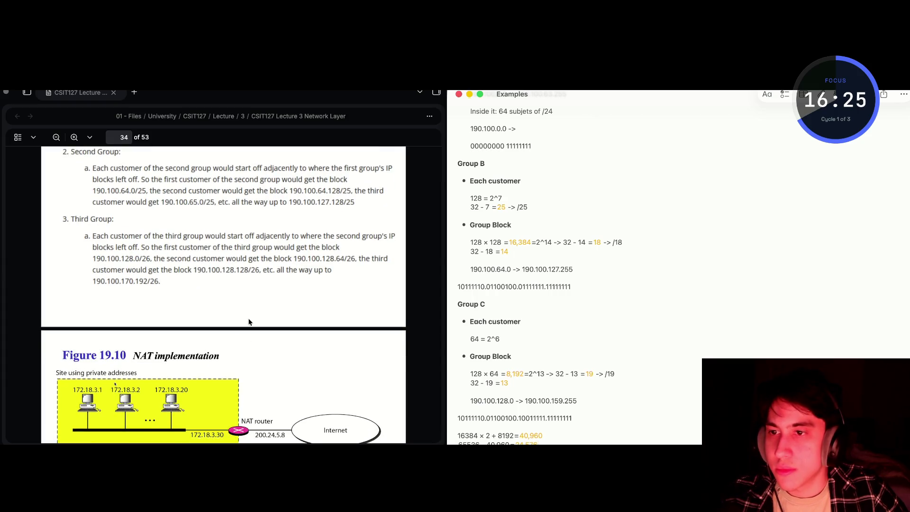
pyautogui.scroll(7, 249, 322)
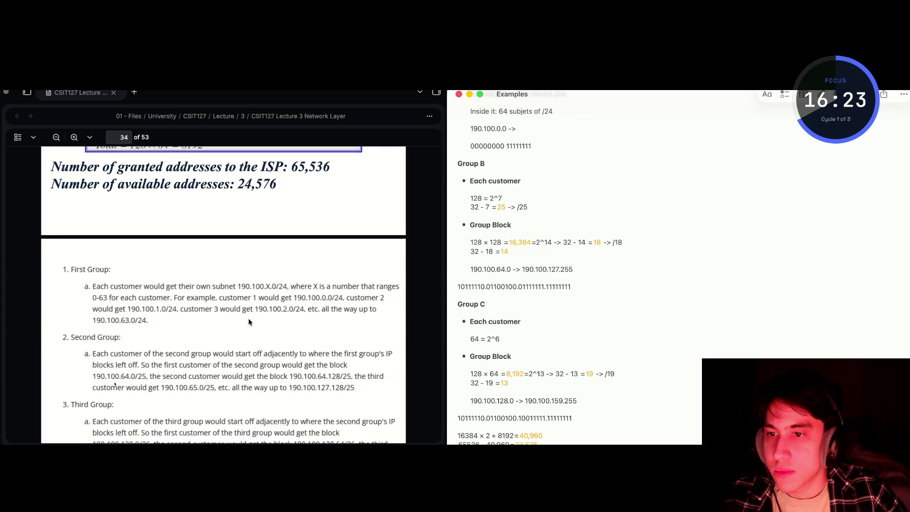
pyautogui.scroll(-1, 249, 322)
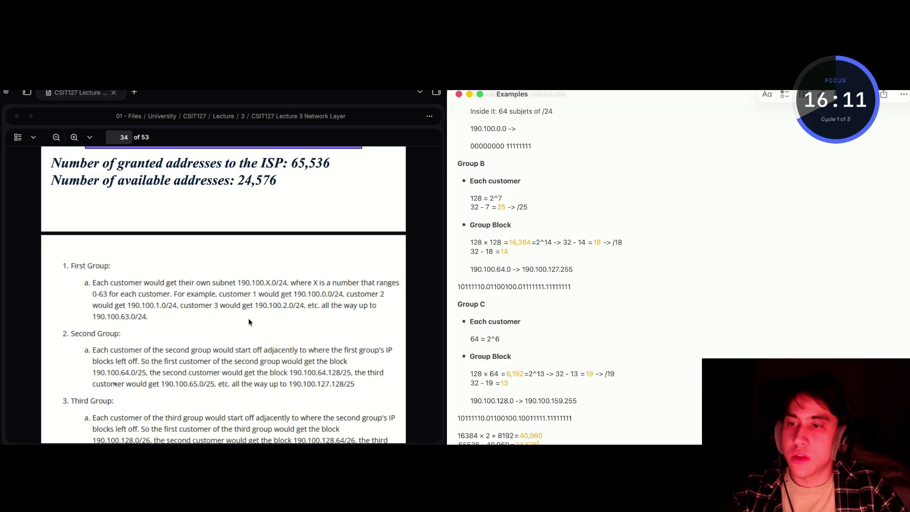
pyautogui.scroll(20, 248, 322)
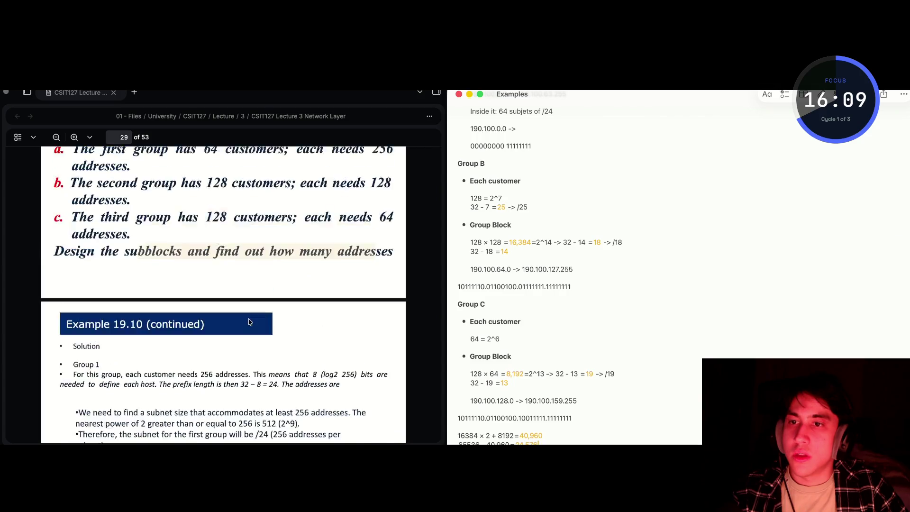
pyautogui.scroll(-2, 249, 322)
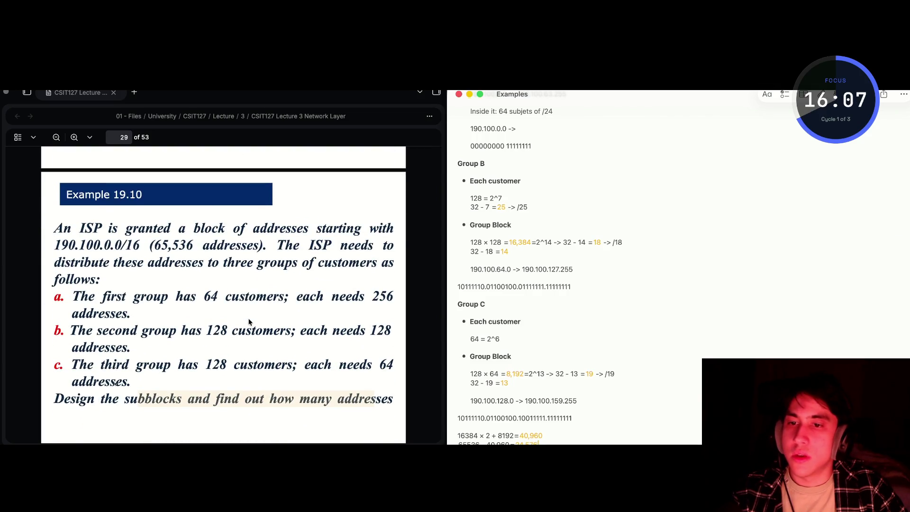
pyautogui.scroll(-20, 248, 322)
pyautogui.scroll(1, 249, 322)
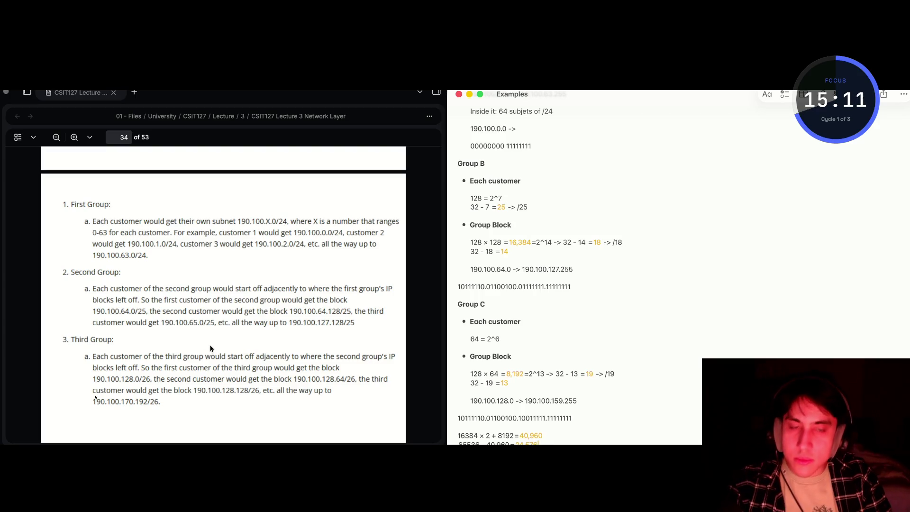
pyautogui.scroll(15, 211, 349)
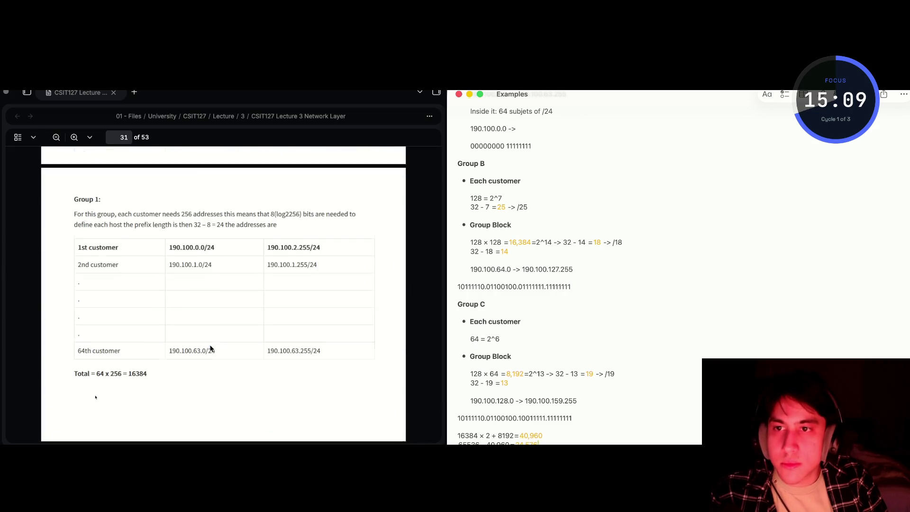
pyautogui.scroll(-15, 211, 348)
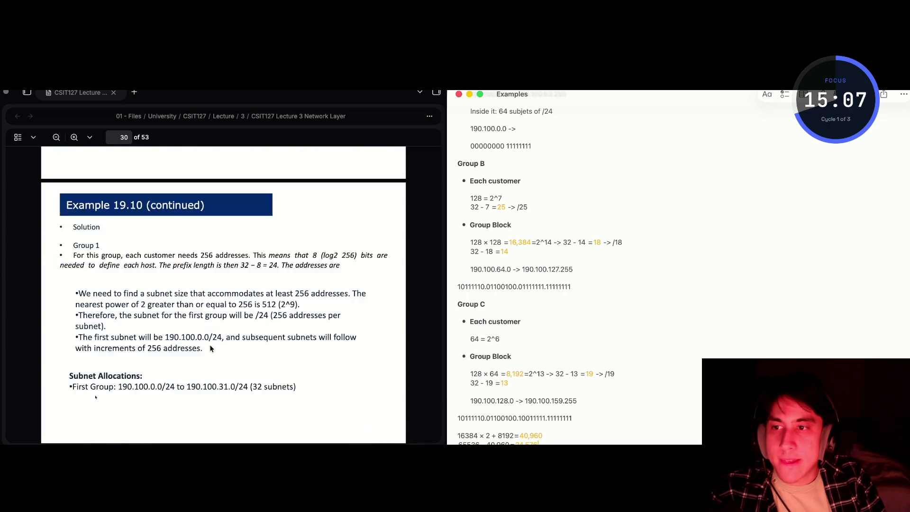
pyautogui.scroll(-10, 211, 348)
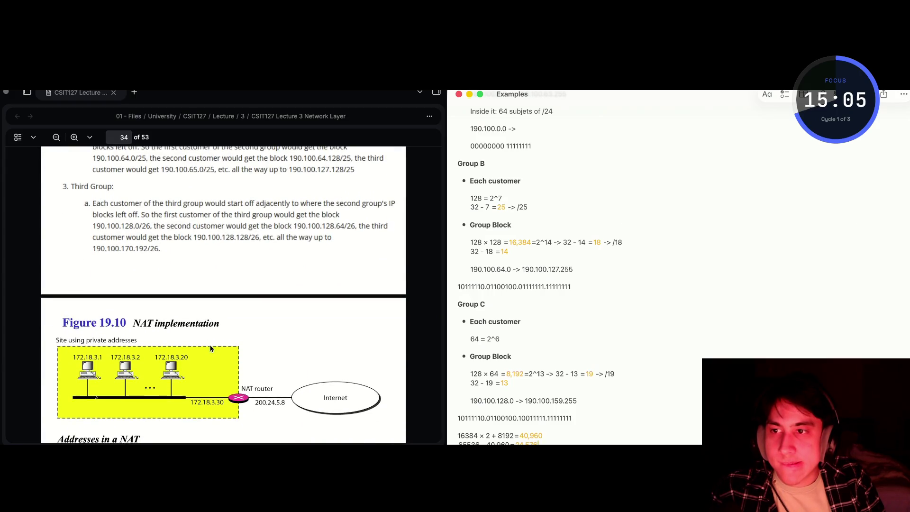
pyautogui.scroll(10, 210, 348)
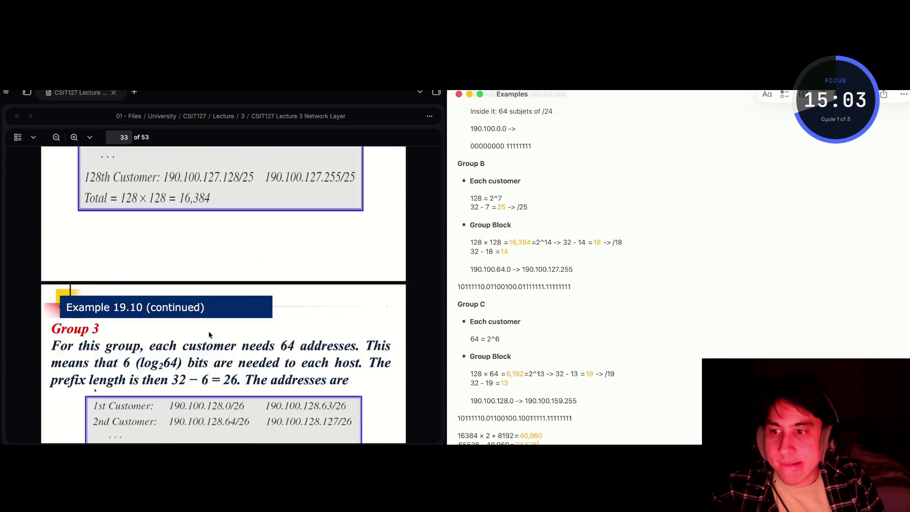
pyautogui.scroll(8, 209, 334)
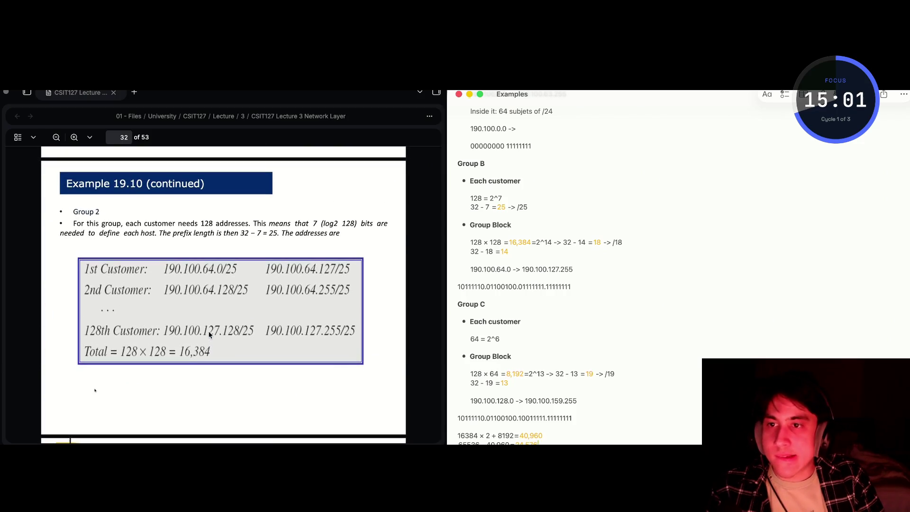
pyautogui.scroll(1, 209, 335)
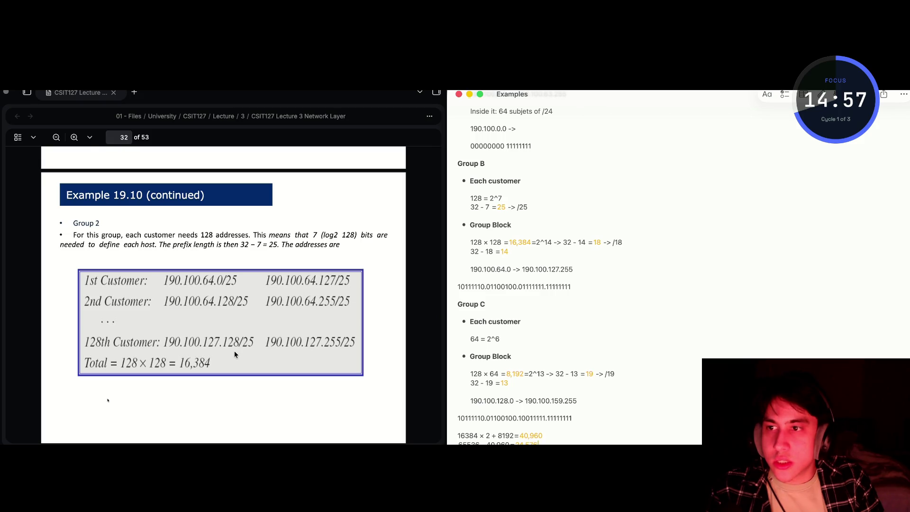
pyautogui.scroll(-8, 234, 351)
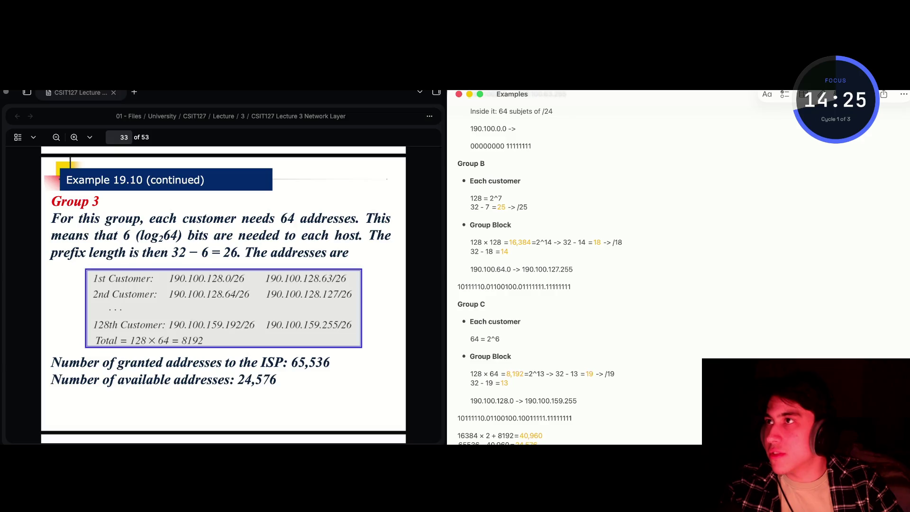
# Pause the Pomodoro focus countdown at 14:19 and shrink it back to the compact dial
pyautogui.doubleClick(835, 99)
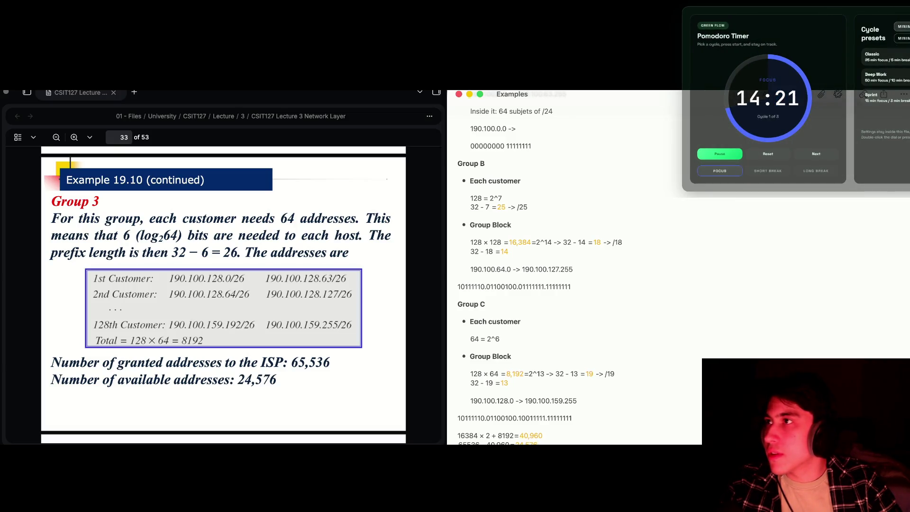
pyautogui.press('space')
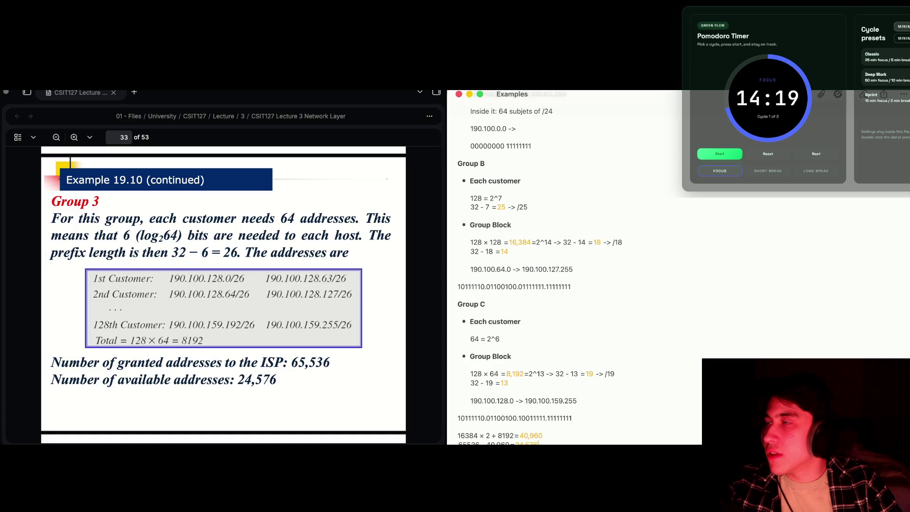
pyautogui.click(903, 27)
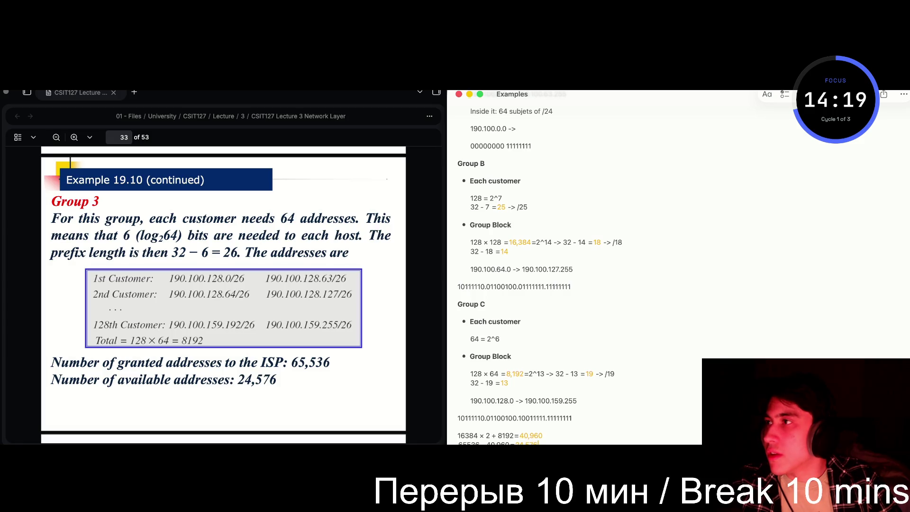
pyautogui.press('BackSpace')
pyautogui.press('BackSpace')
pyautogui.press('BackSpace')
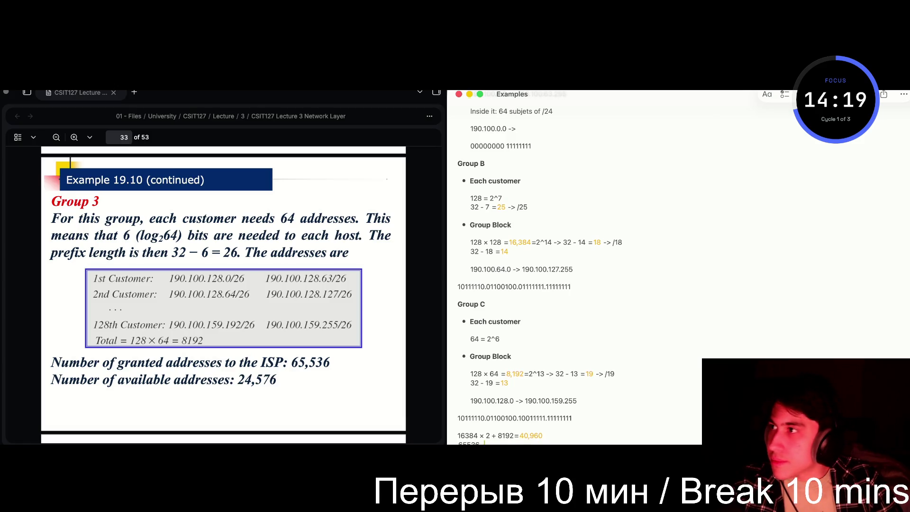
# Delete the leftover 65536 line so the note ends with 16384 × 2 + 8192 = 40,960
pyautogui.press('BackSpace')
pyautogui.press('BackSpace')
pyautogui.press('BackSpace')
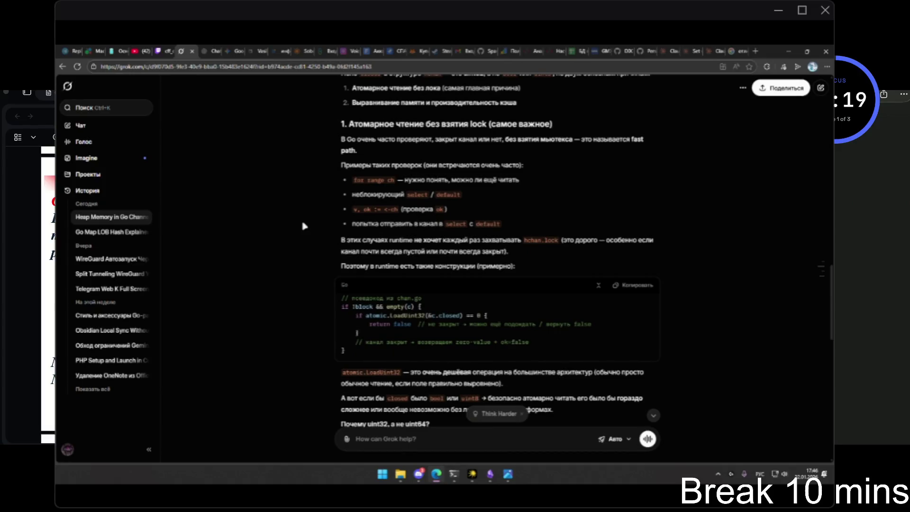
# Pause the Twitch stream, toggling its fullscreen view on and off
pyautogui.click(159, 50)
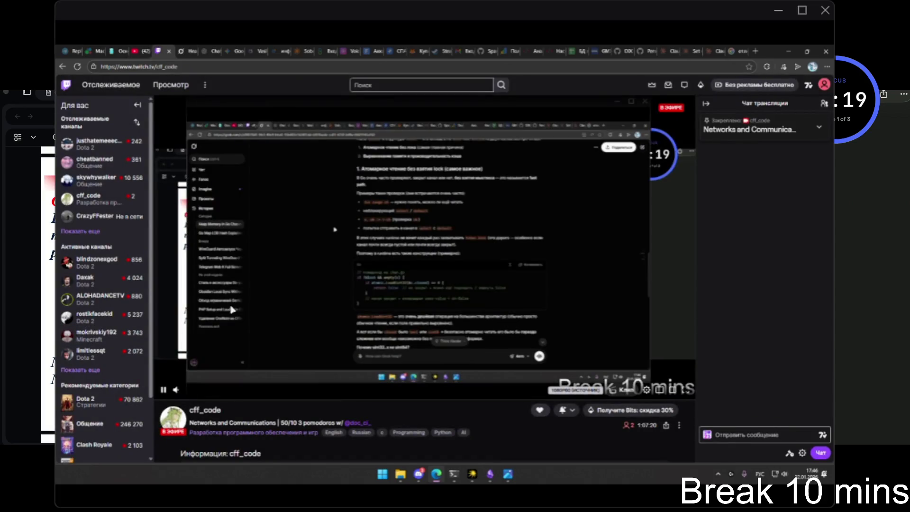
pyautogui.doubleClick(269, 298)
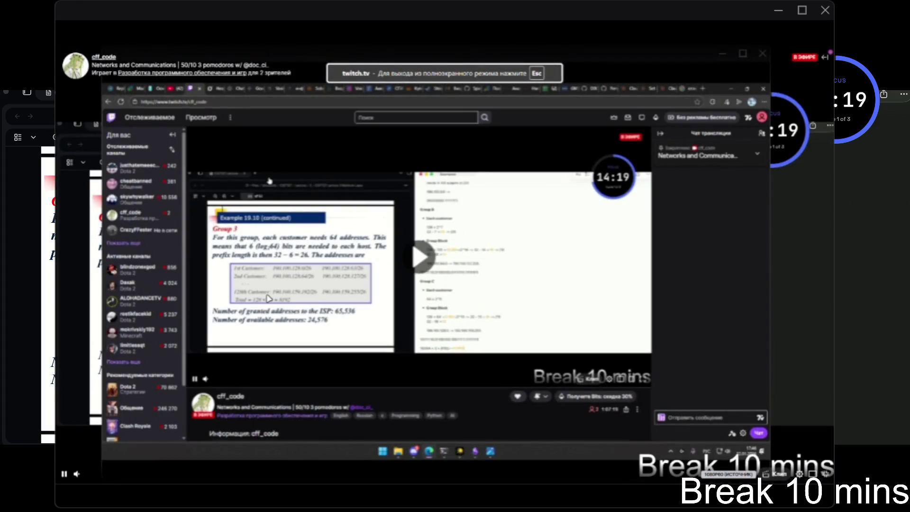
pyautogui.doubleClick(264, 302)
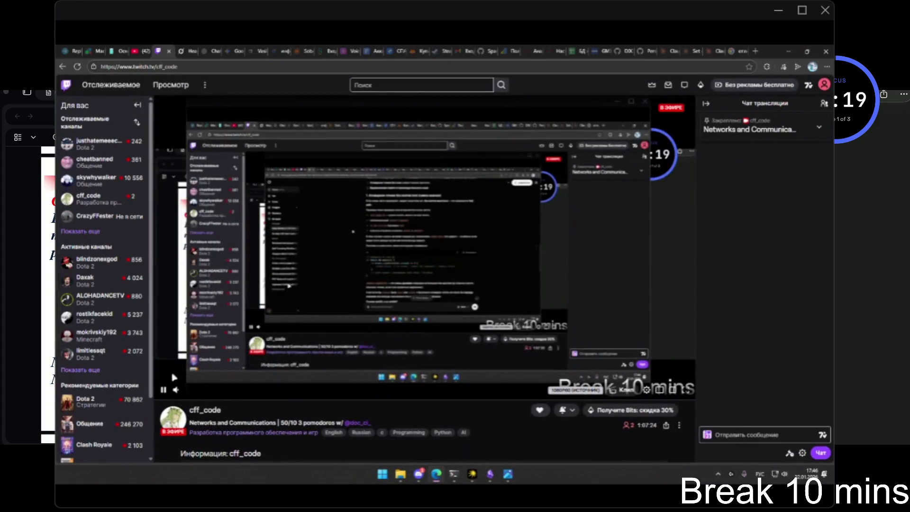
pyautogui.click(163, 390)
pyautogui.moveTo(192, 47)
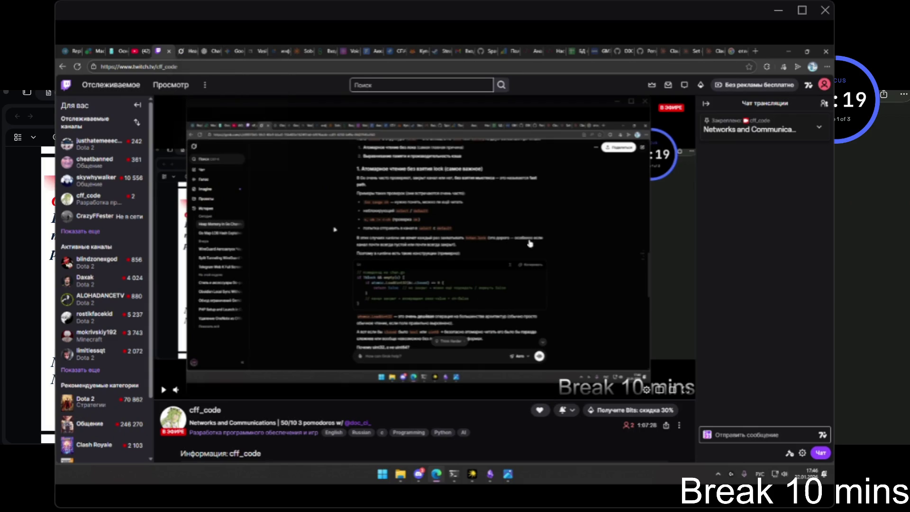
pyautogui.click(688, 389)
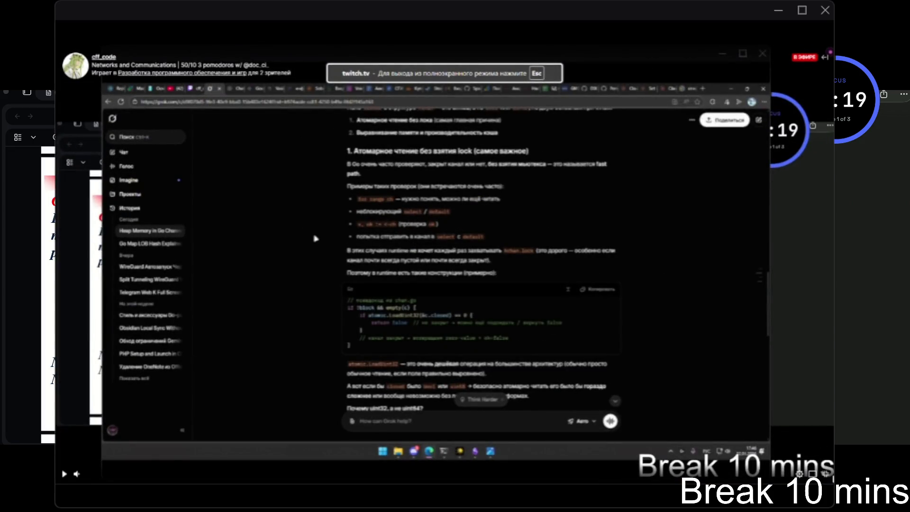
pyautogui.click(827, 475)
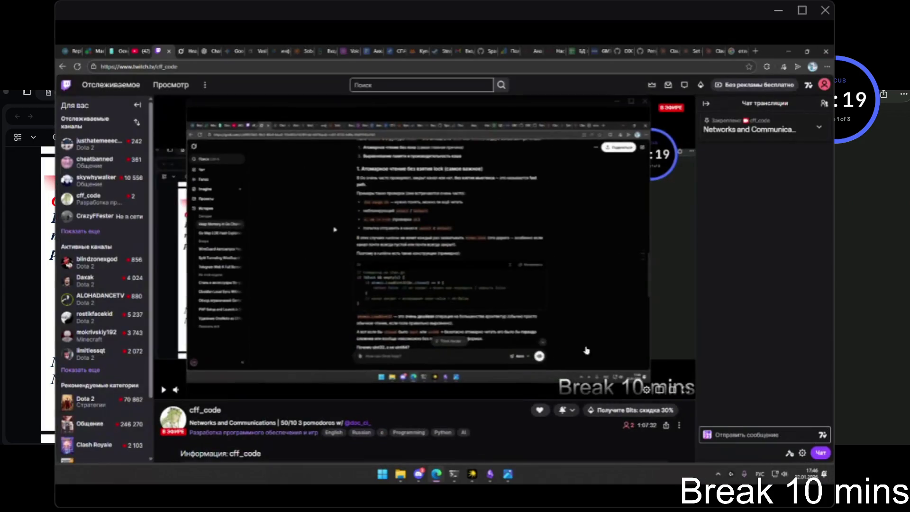
# In Grok, read on to the false-sharing section of the Go channels answer, then show the desktop
pyautogui.click(185, 50)
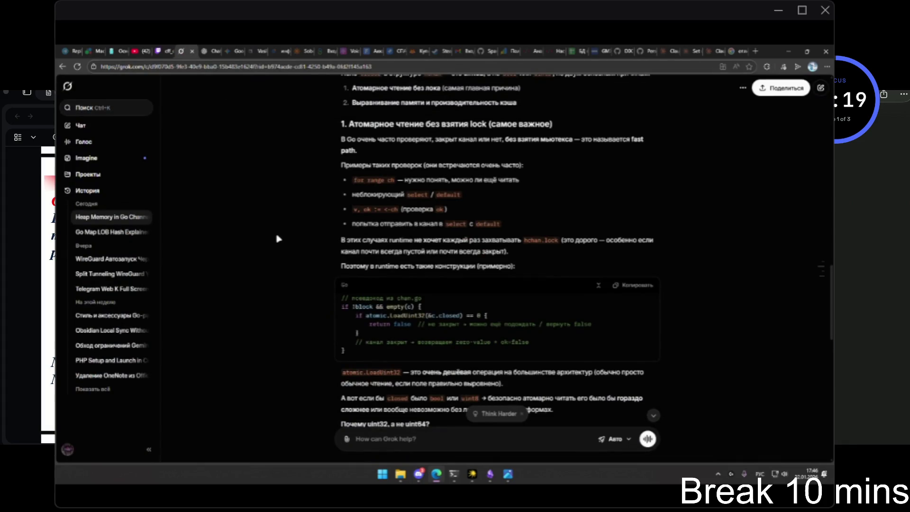
pyautogui.hotkey('ctrl', '+')
pyautogui.hotkey('ctrl', '+')
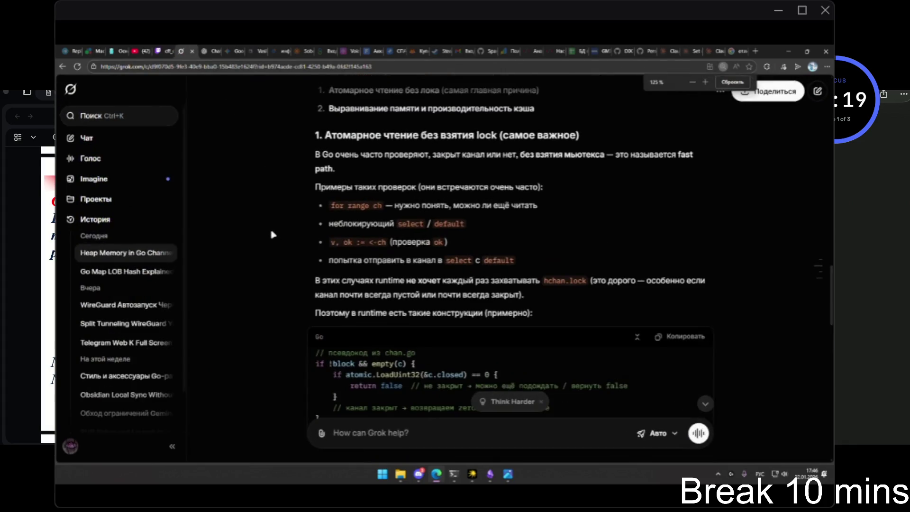
pyautogui.hotkey('ctrl', '0')
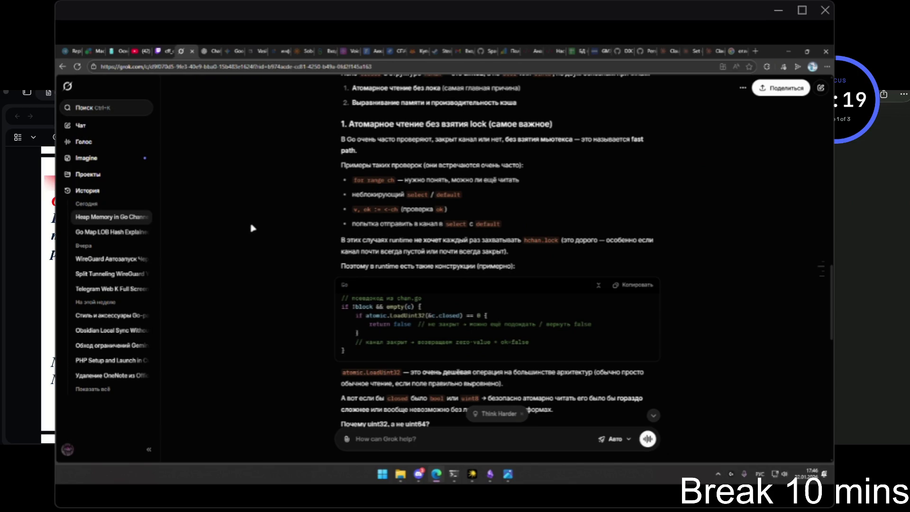
pyautogui.scroll(-1, 254, 227)
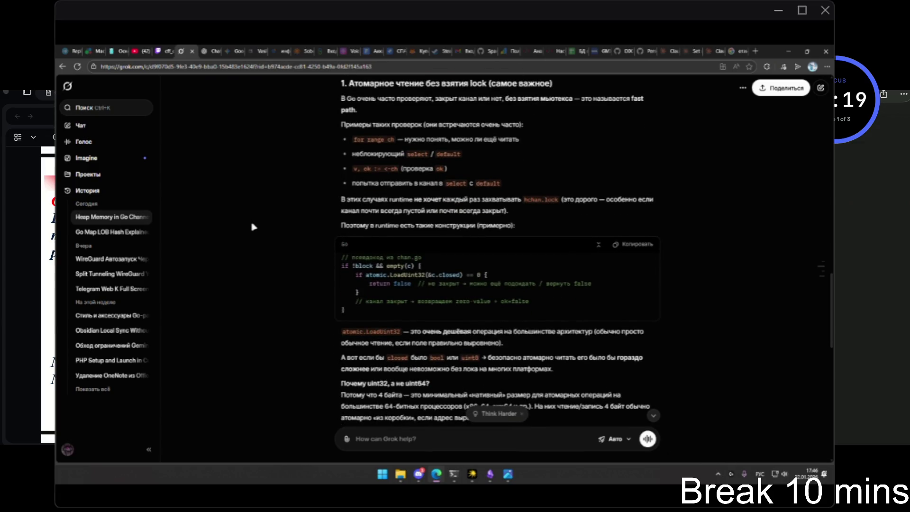
pyautogui.scroll(-2, 253, 227)
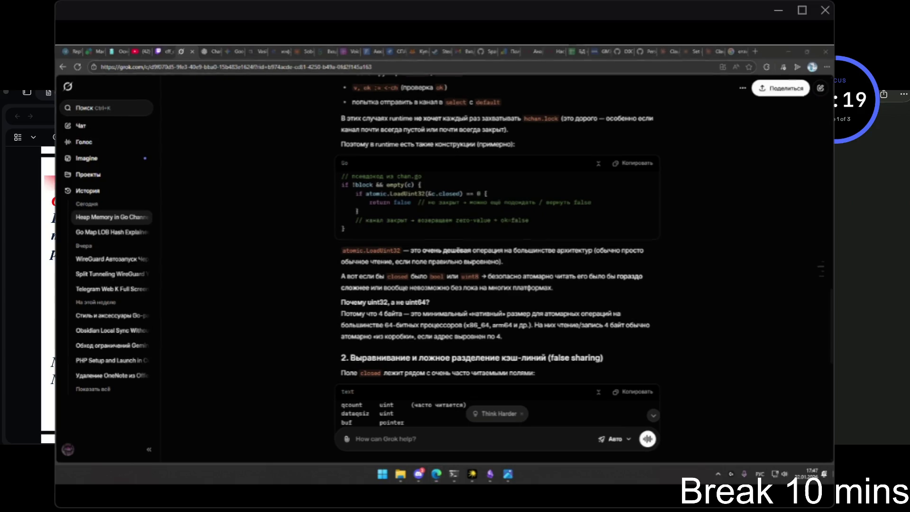
pyautogui.press('super+d')
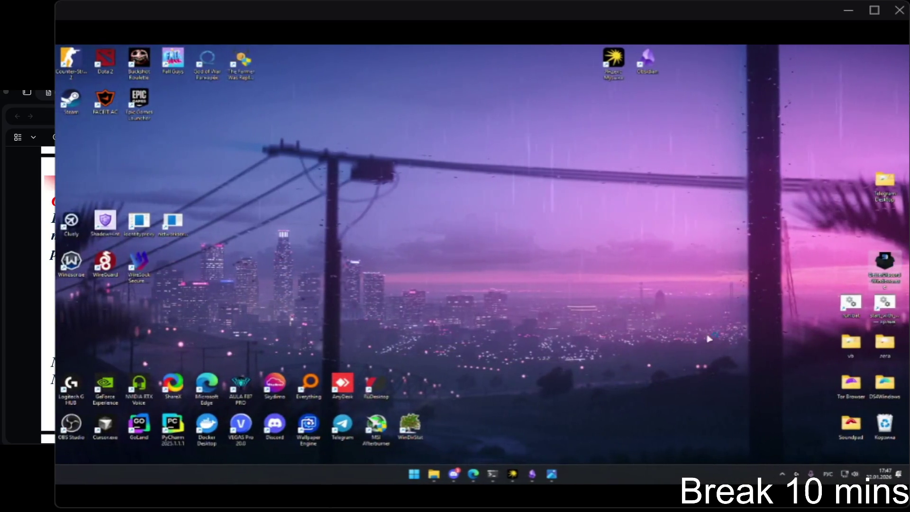
# Accept the licence and install BetterDiscord into the regular Discord (stable) client
pyautogui.click(475, 473)
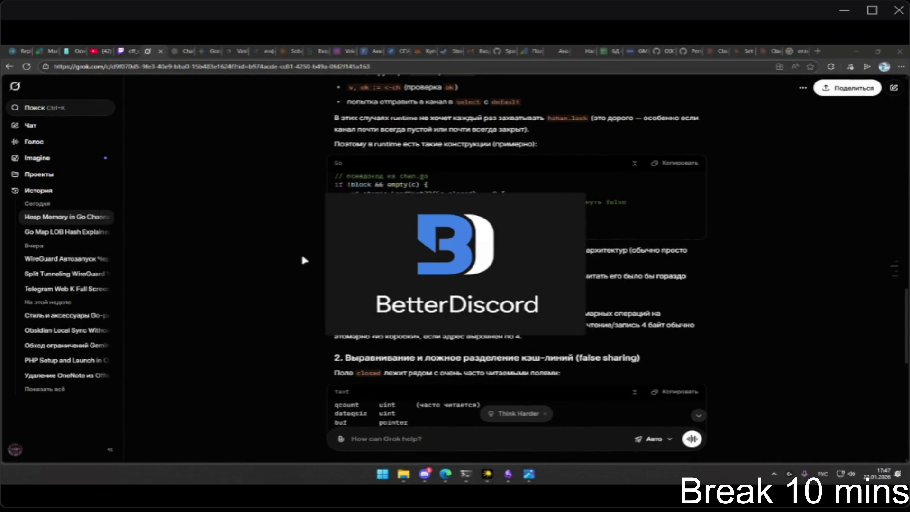
pyautogui.click(338, 298)
pyautogui.click(563, 312)
pyautogui.click(566, 313)
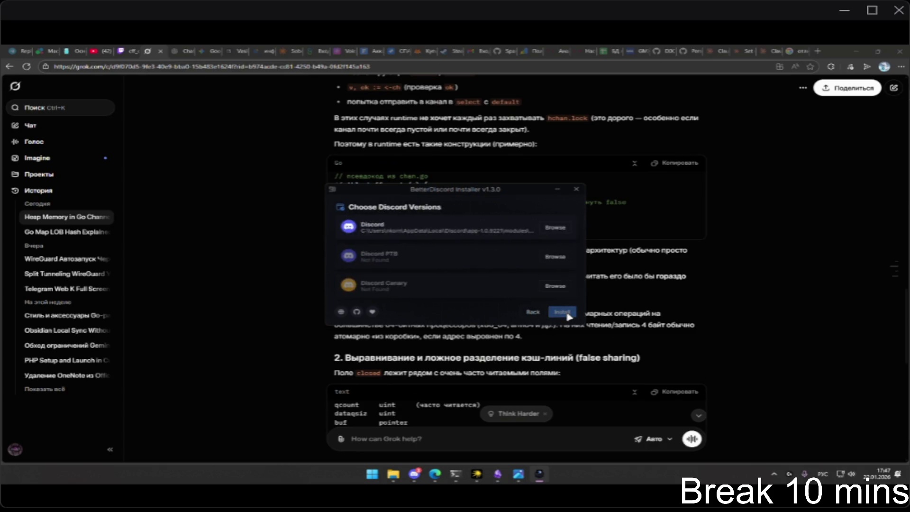
pyautogui.click(483, 240)
pyautogui.click(564, 313)
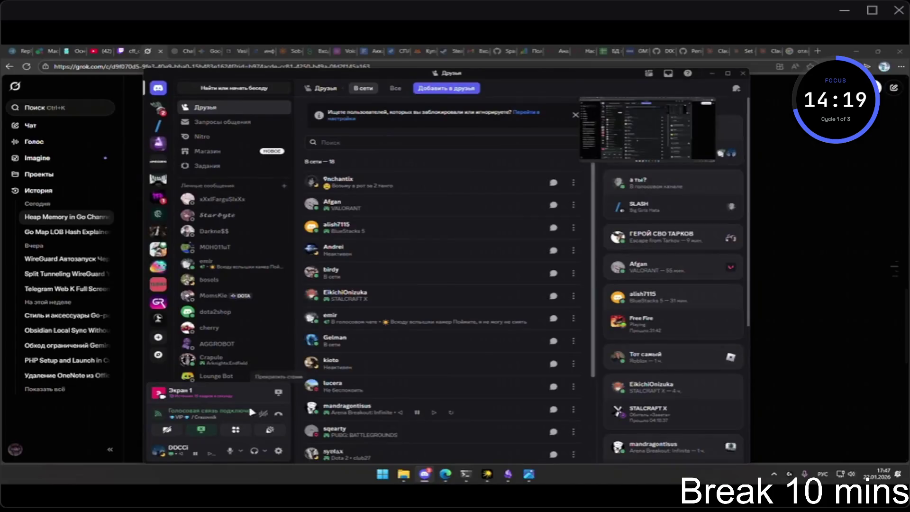
# Raise the Discord screen stream's frame rate from 15 to 30 frames per second
pyautogui.click(201, 429)
pyautogui.moveTo(215, 378)
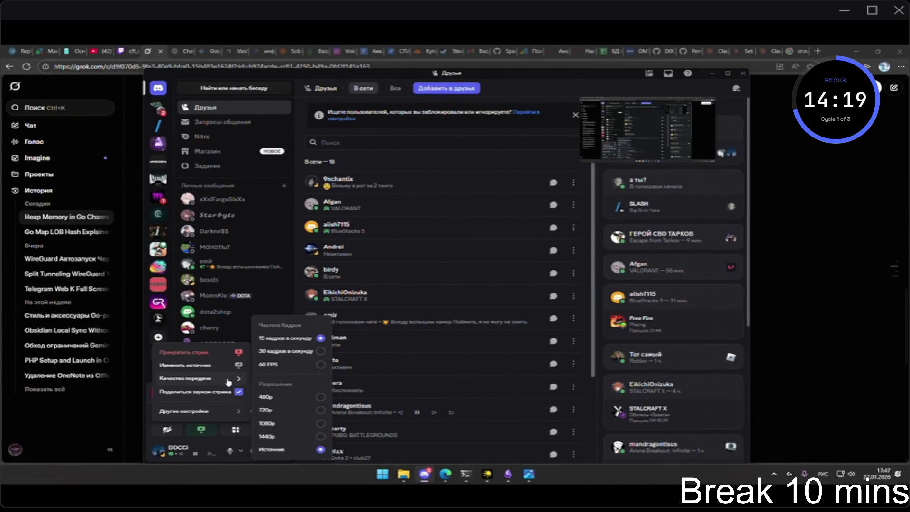
pyautogui.click(320, 351)
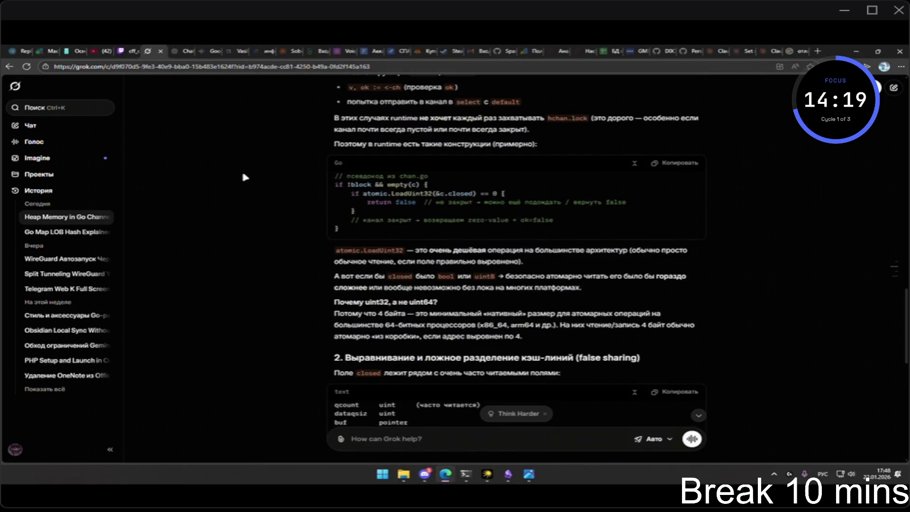
pyautogui.scroll(1, 242, 174)
pyautogui.scroll(-1, 244, 181)
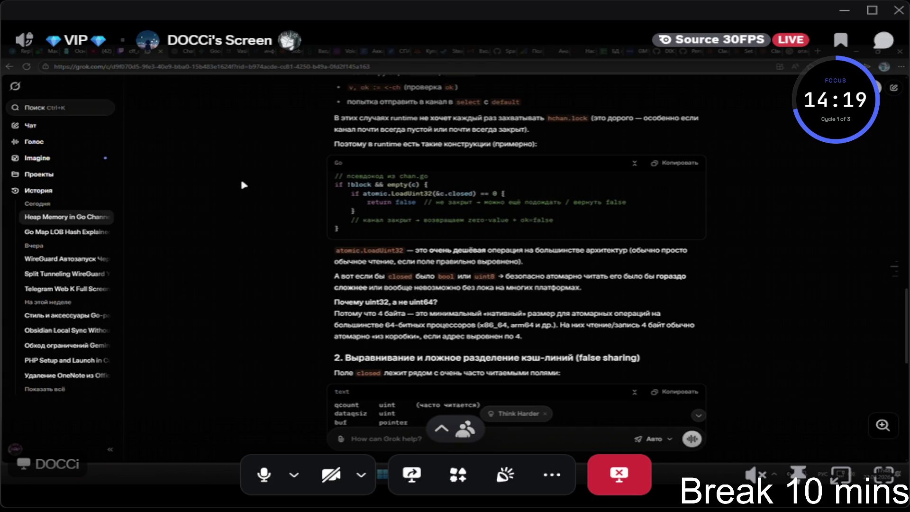
pyautogui.scroll(-3, 276, 188)
pyautogui.scroll(-6, 276, 188)
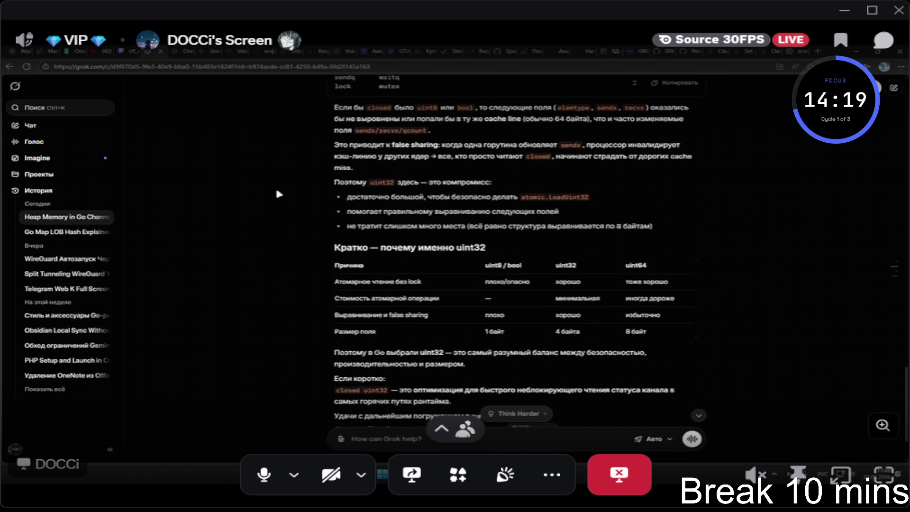
pyautogui.scroll(-2, 278, 192)
pyautogui.scroll(15, 279, 194)
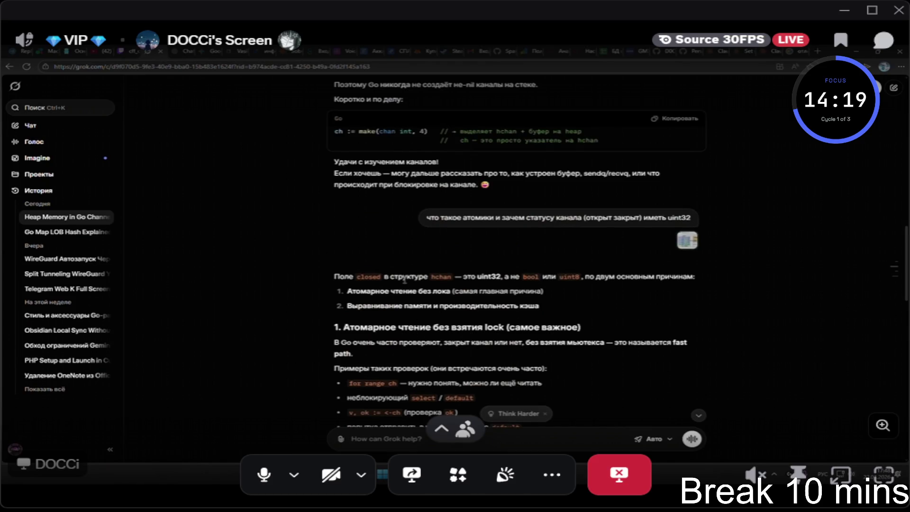
# Select text in the reply, then type 'почти ничего не понял'
pyautogui.moveTo(334, 276); pyautogui.dragTo(552, 336)
pyautogui.scroll(-2, 549, 331)
pyautogui.click(528, 330)
pyautogui.scroll(-2, 528, 330)
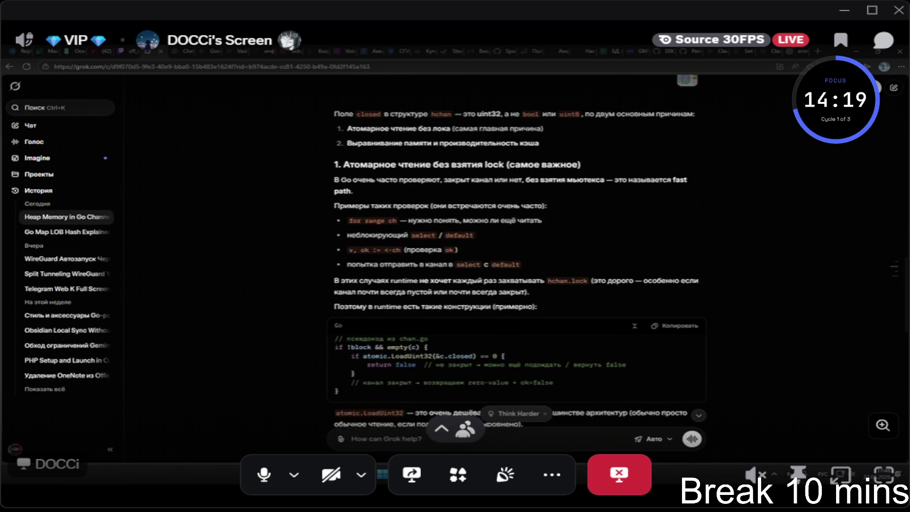
pyautogui.write('почти н')
pyautogui.write('ичего не понял')
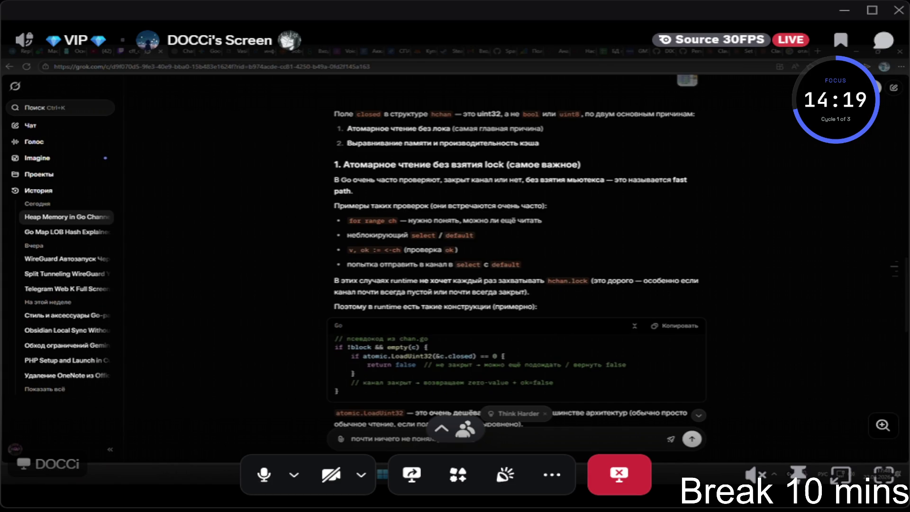
pyautogui.scroll(3, 203, 298)
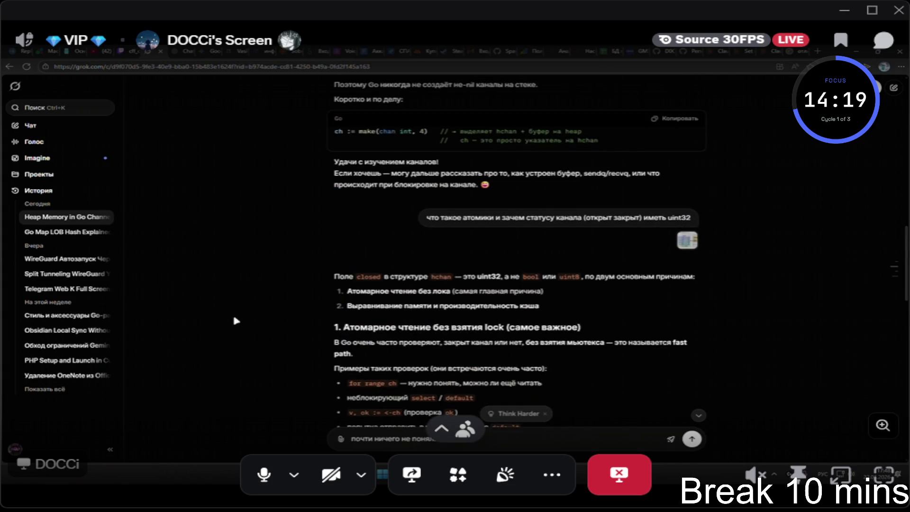
pyautogui.scroll(-3, 238, 334)
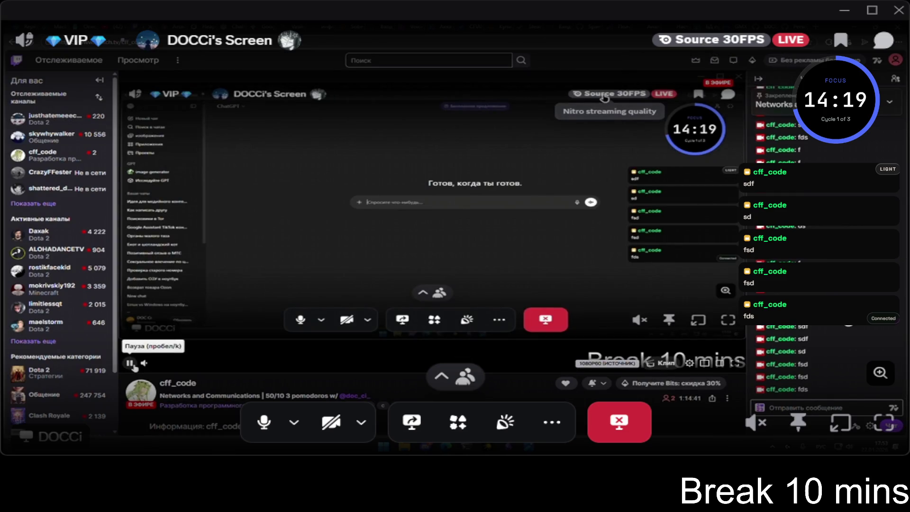
# Pause and resume the Twitch stream, then move via the Claude tab to the Grok atomics chat
pyautogui.click(129, 363)
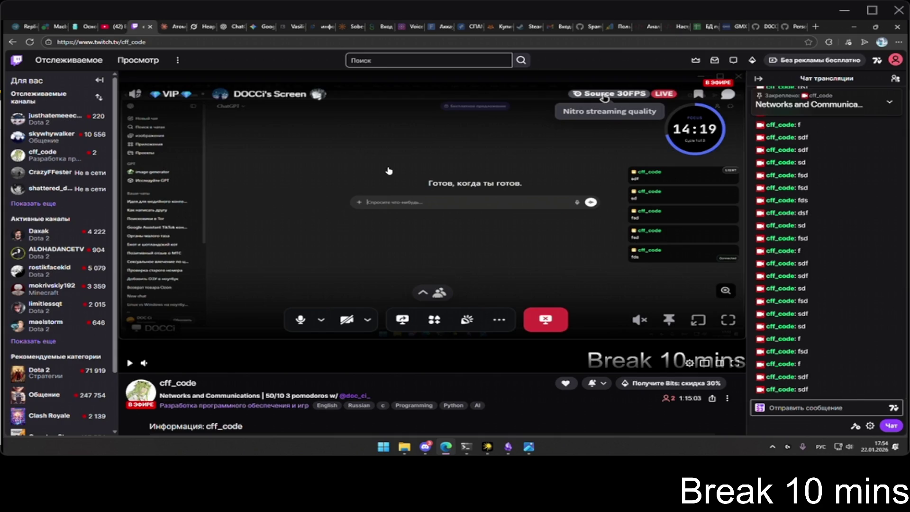
pyautogui.click(129, 363)
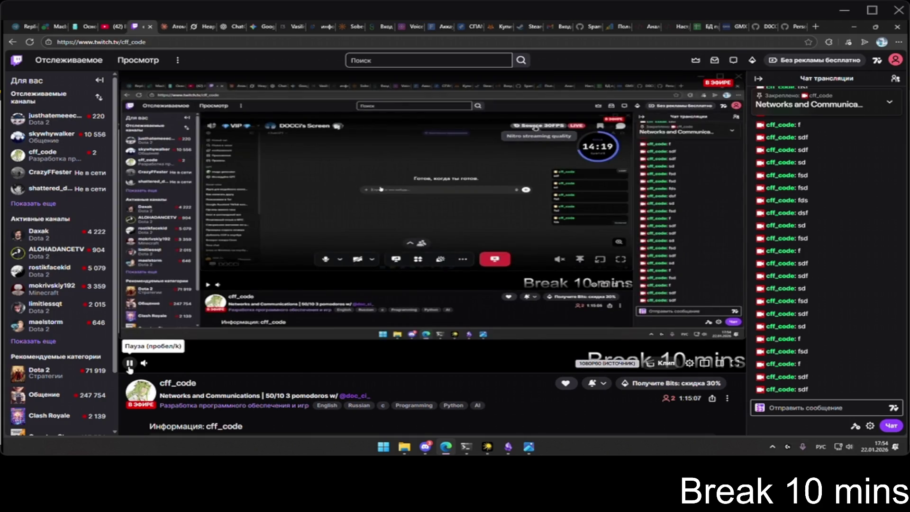
pyautogui.click(182, 25)
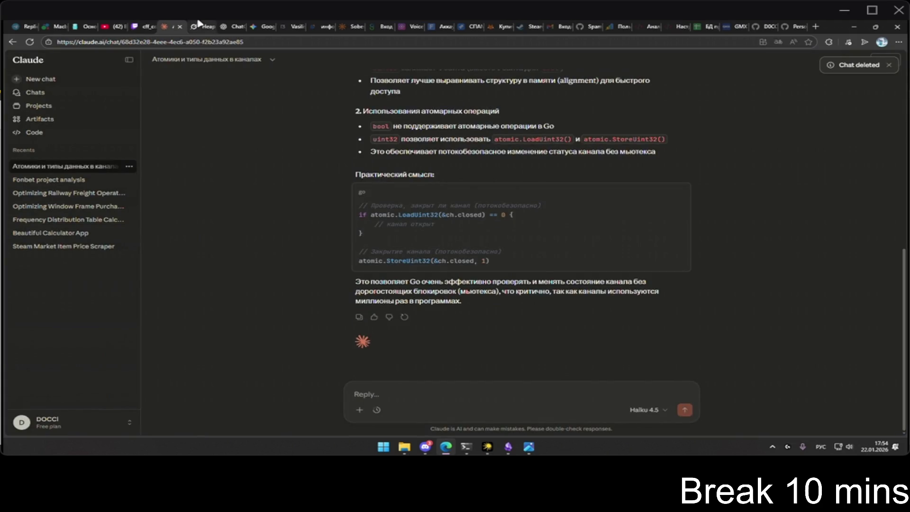
pyautogui.click(198, 26)
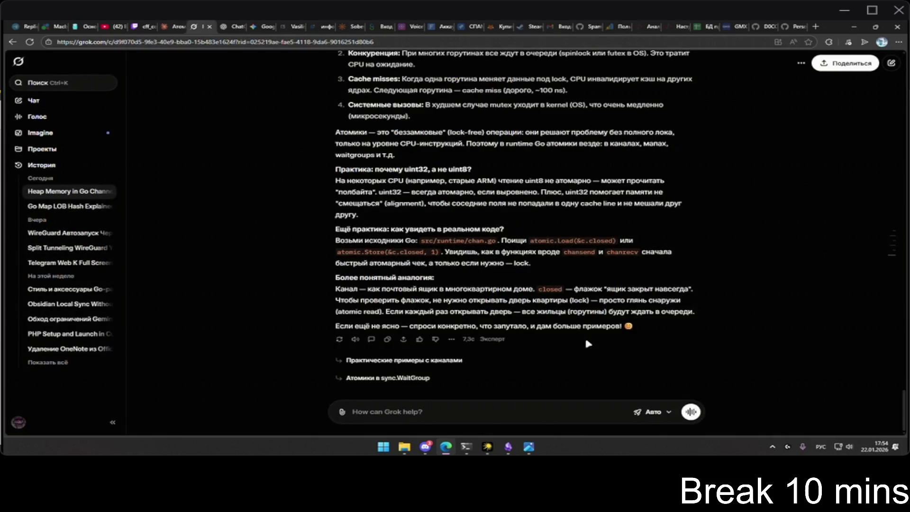
# Check Grok's Авто mode menu without changes, reread the atomics answer, then return to Claude
pyautogui.click(658, 416)
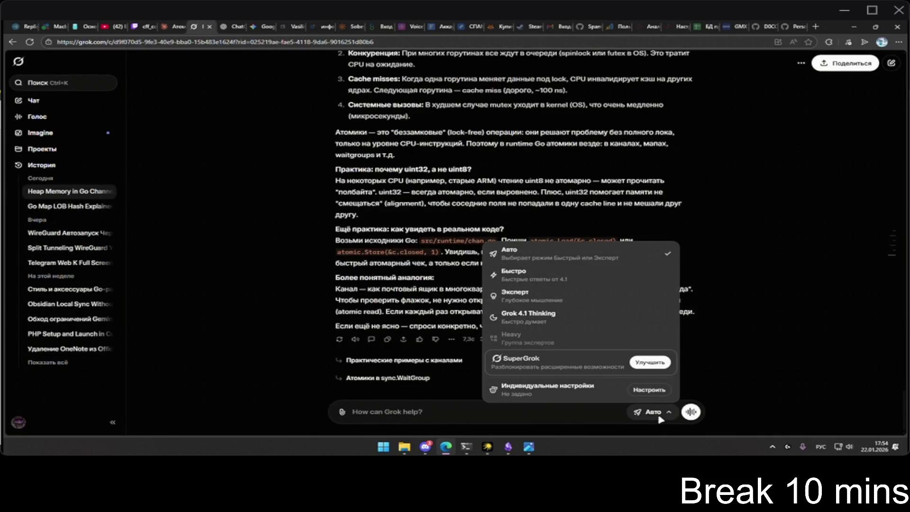
pyautogui.click(660, 416)
pyautogui.scroll(20, 543, 290)
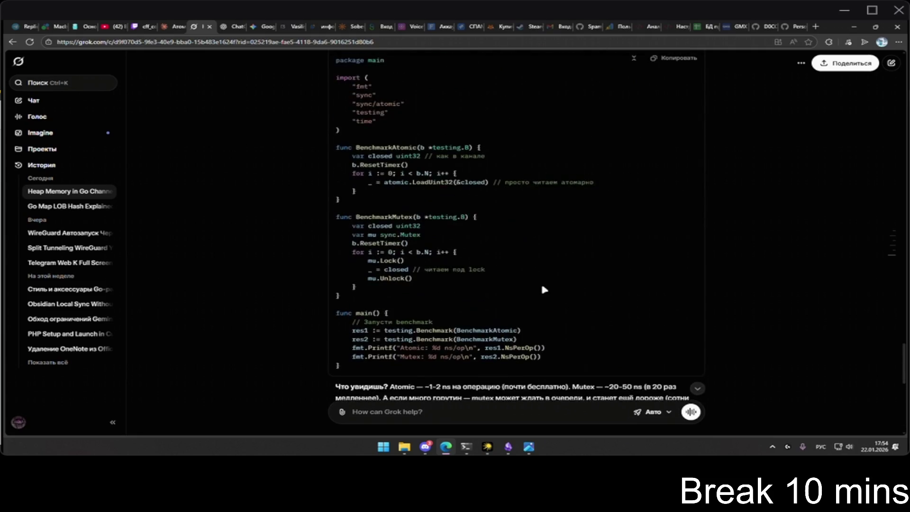
pyautogui.scroll(15, 544, 290)
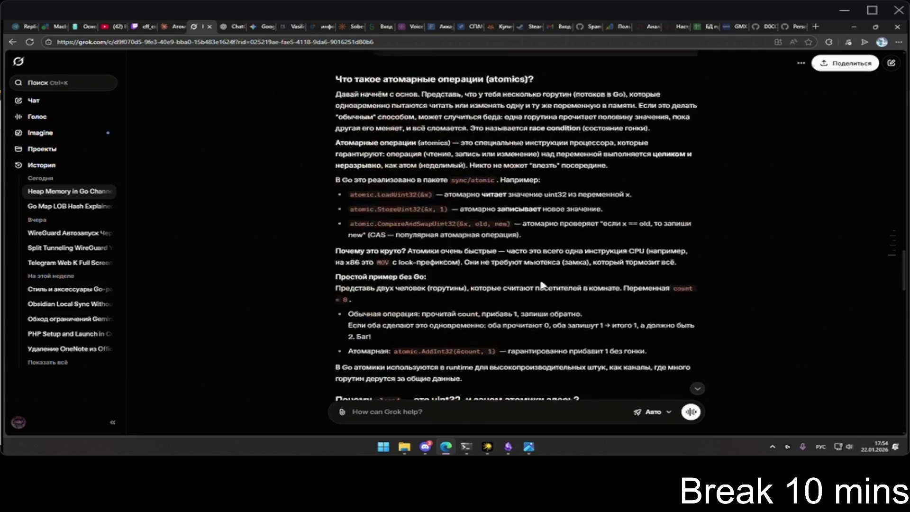
pyautogui.scroll(-10, 539, 284)
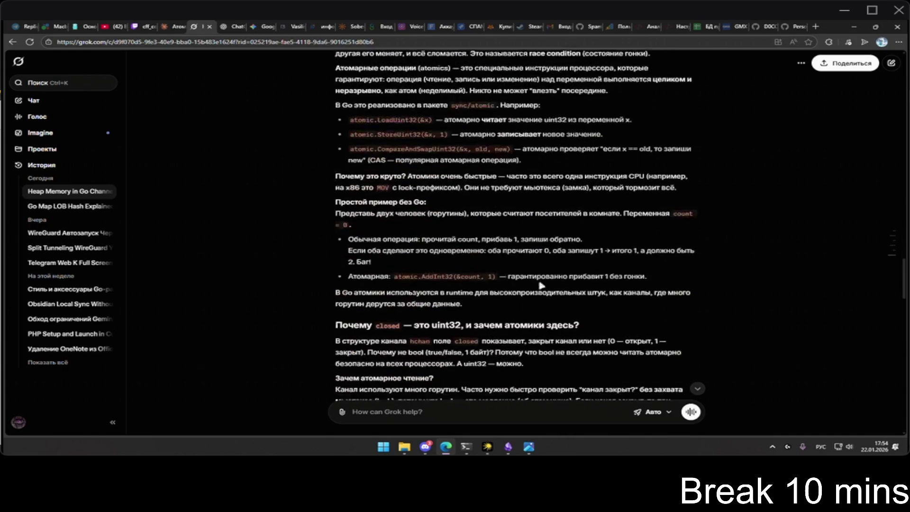
pyautogui.scroll(-15, 539, 294)
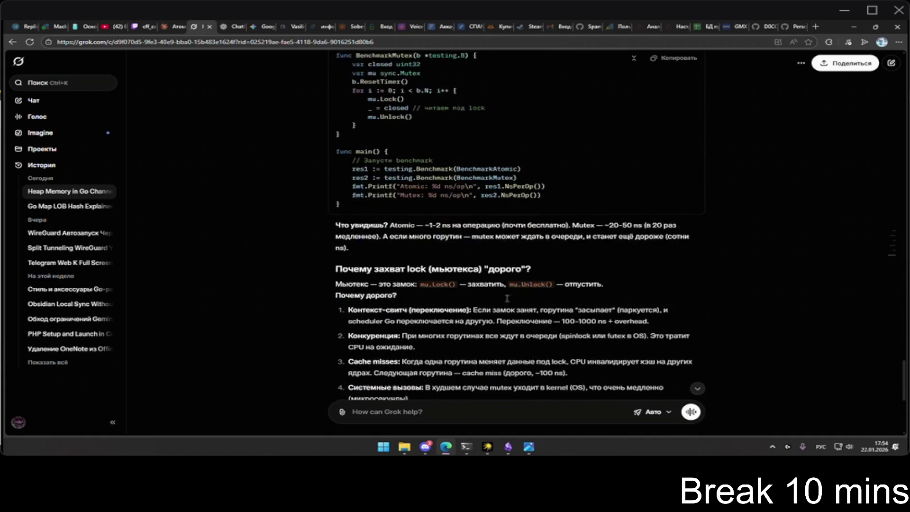
pyautogui.scroll(-3, 426, 295)
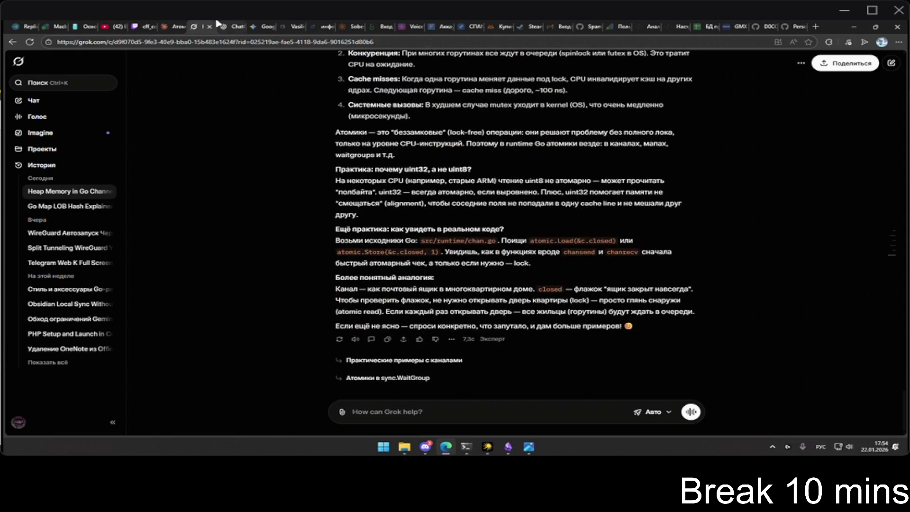
pyautogui.click(170, 26)
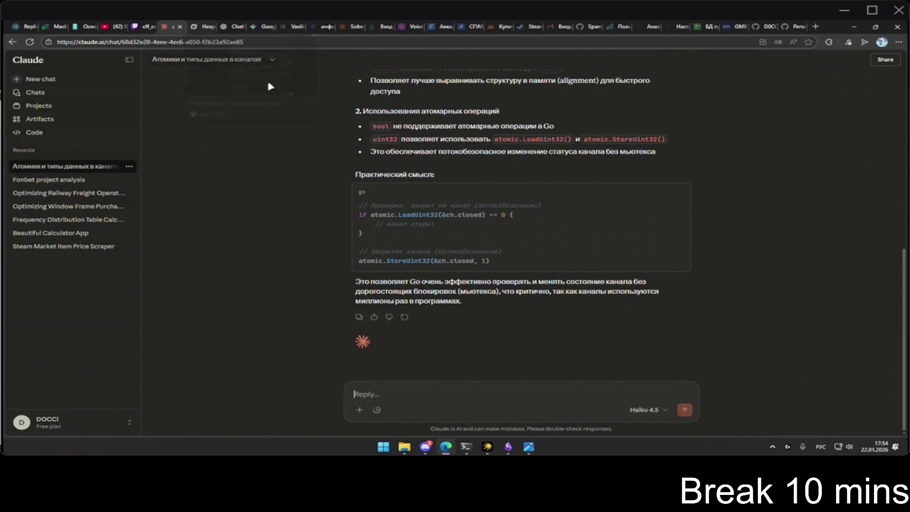
pyautogui.scroll(10, 296, 160)
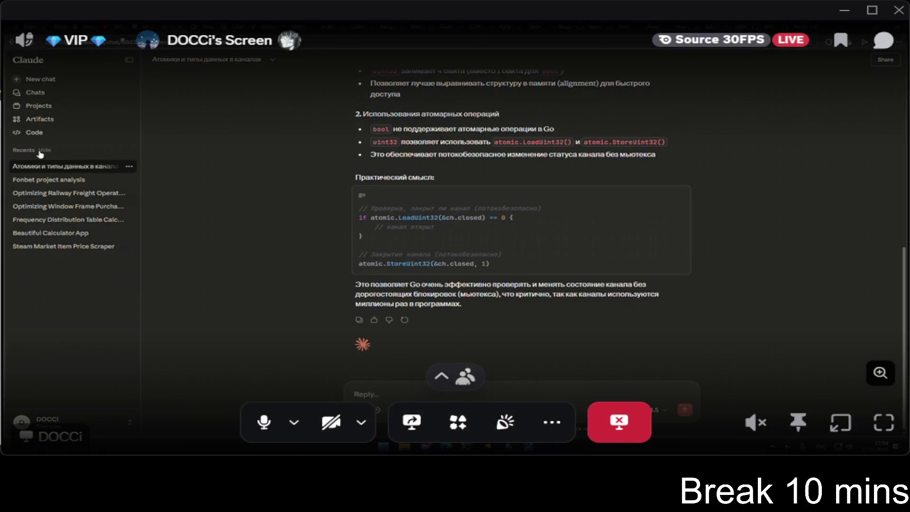
# Start a new Claude chat on Haiku 4.5 asking when its knowledge base was last updated
pyautogui.click(52, 79)
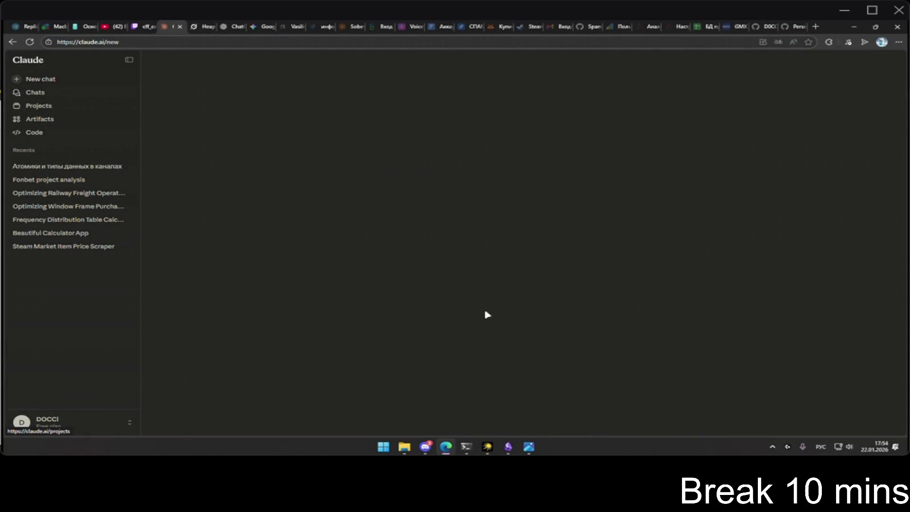
pyautogui.write('enen')
pyautogui.press('BackSpace')
pyautogui.press('BackSpace')
pyautogui.press('BackSpace')
pyautogui.write('какая')
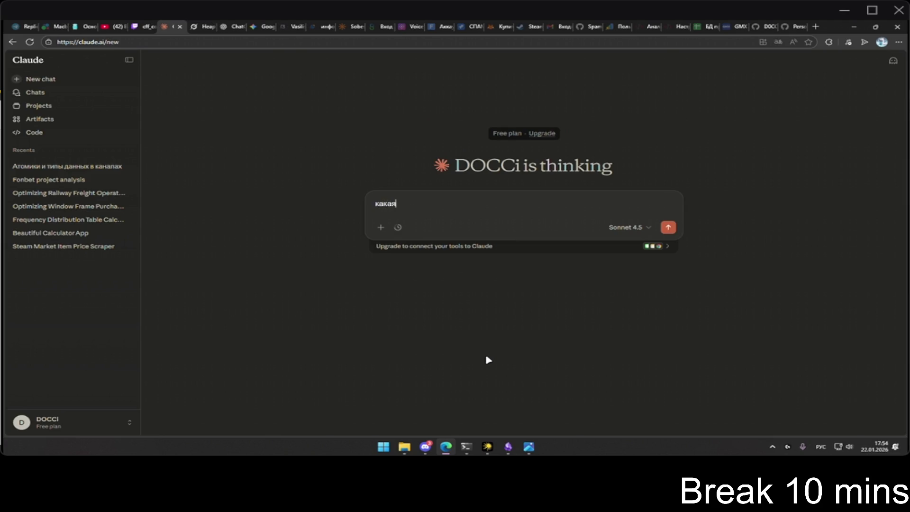
pyautogui.click(625, 228)
pyautogui.click(614, 289)
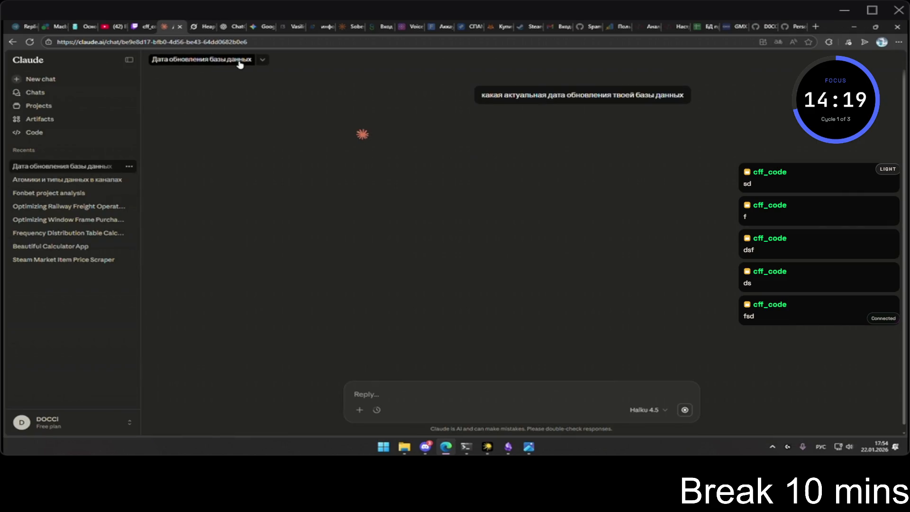
pyautogui.click(262, 61)
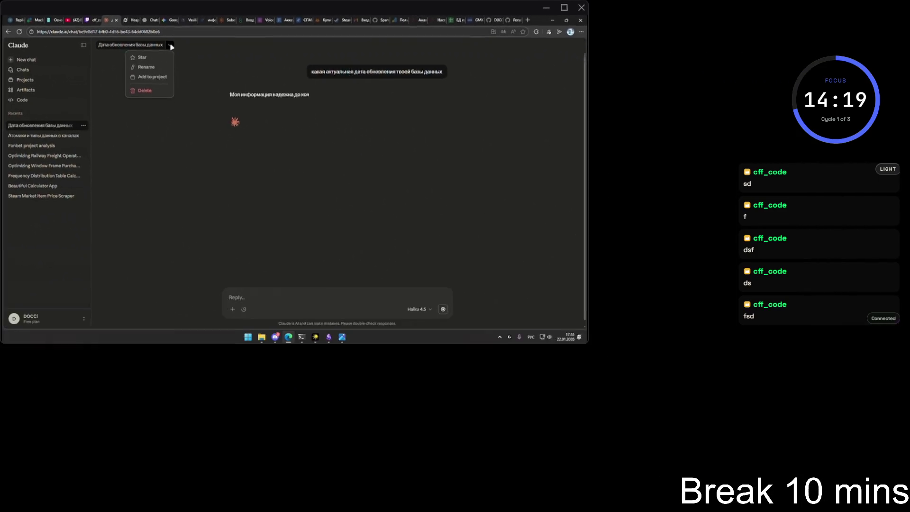
pyautogui.click(201, 56)
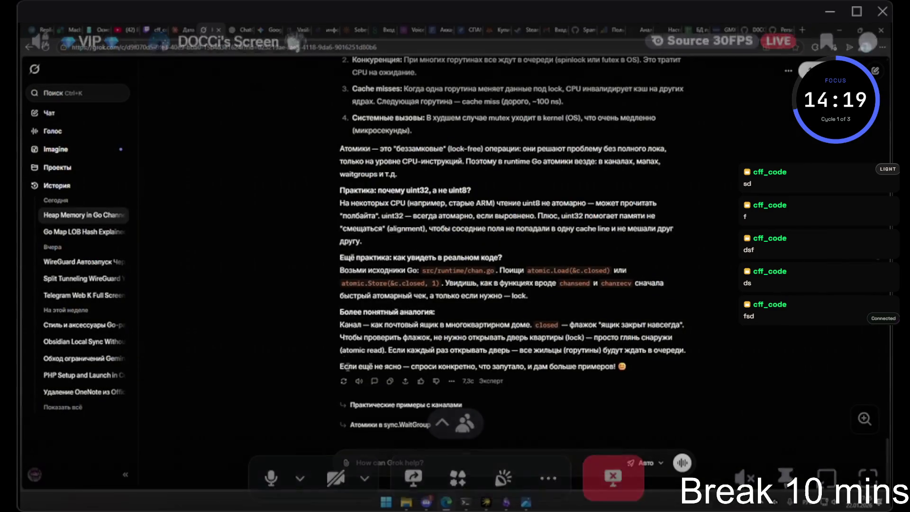
# In a new Grok chat, ask when its knowledge base was last updated
pyautogui.click(68, 115)
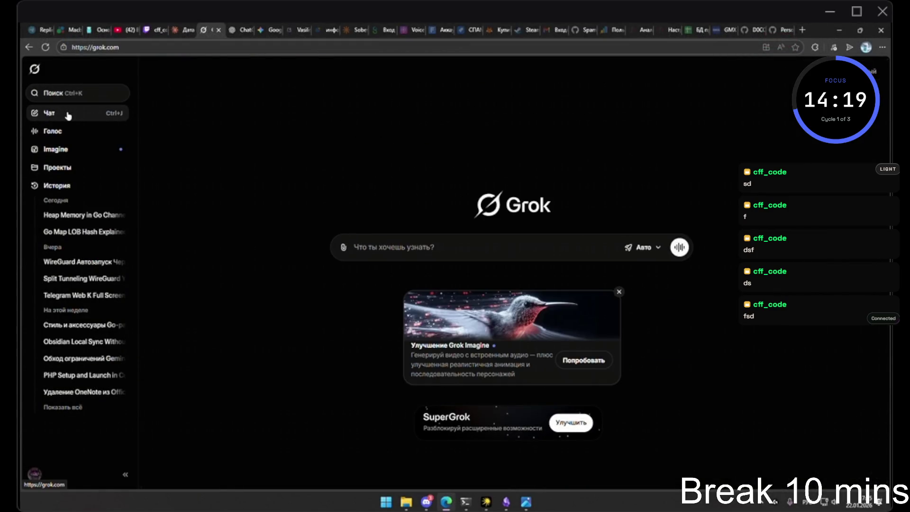
pyautogui.write('кака')
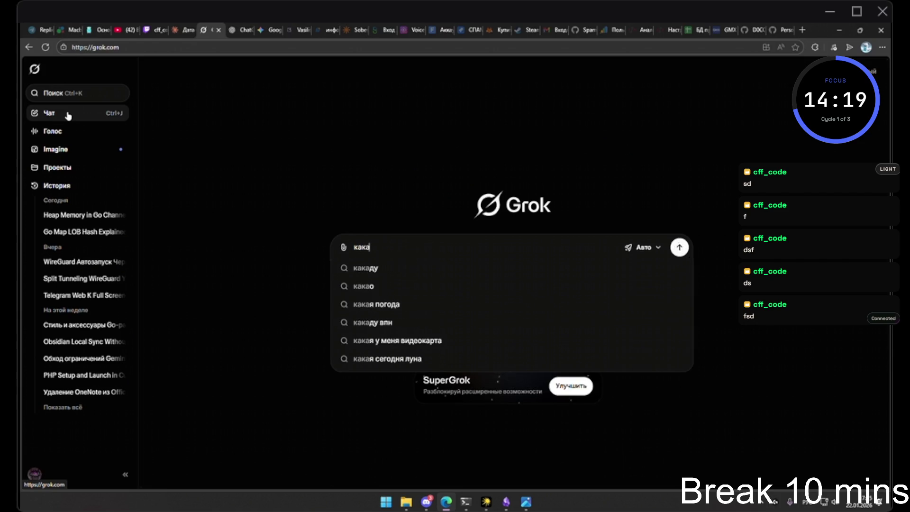
pyautogui.write('я дата обновлен')
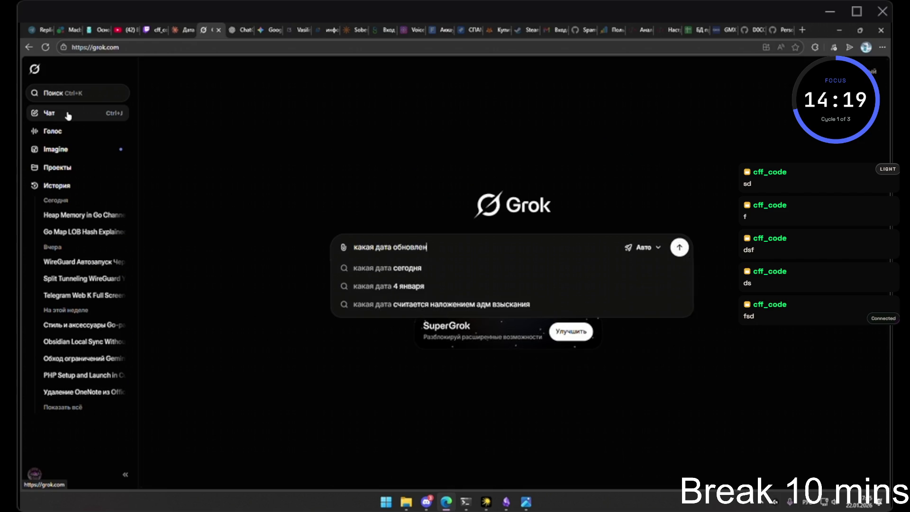
pyautogui.write('ия т последняя')
pyautogui.press('Down')
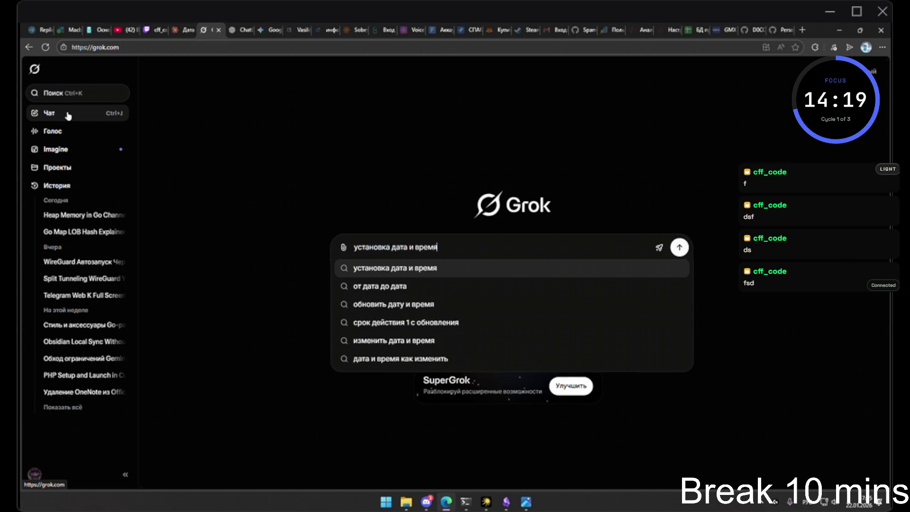
pyautogui.press('Up')
pyautogui.write('воей')
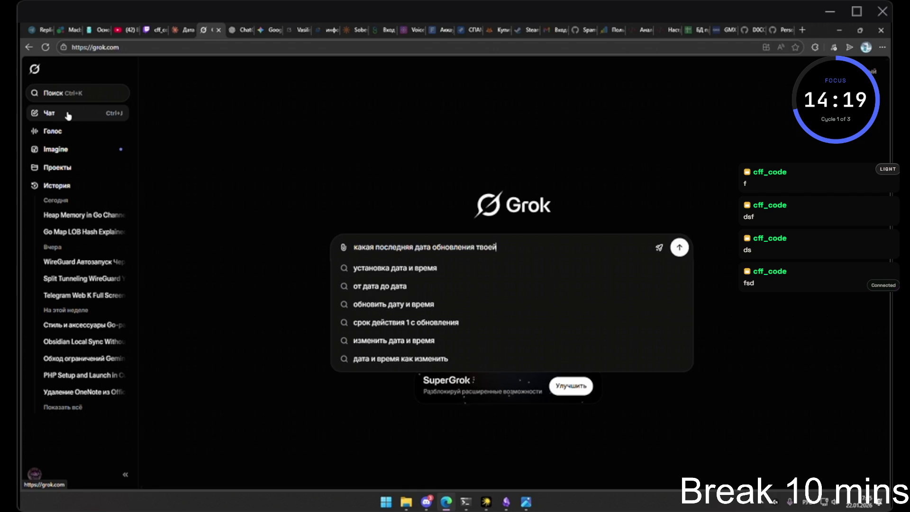
pyautogui.write(' базы данных')
pyautogui.press('Return')
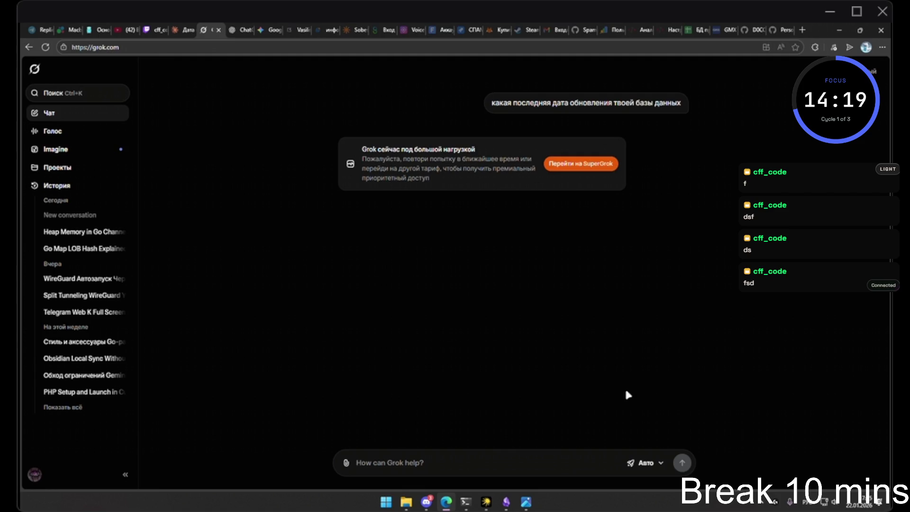
# Check Grok's model options, then send the test message 'ййй' in a fresh chat
pyautogui.click(651, 462)
pyautogui.click(722, 240)
pyautogui.click(61, 115)
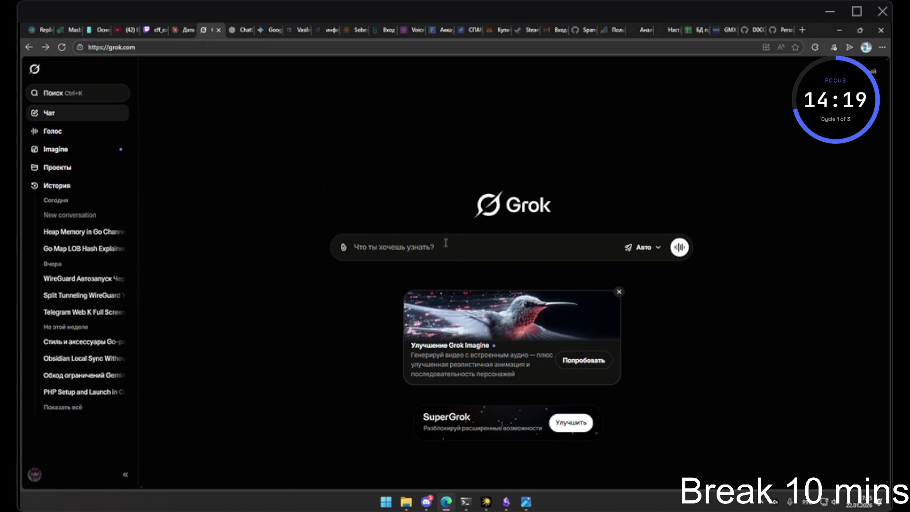
pyautogui.write('ййй')
pyautogui.press('Return')
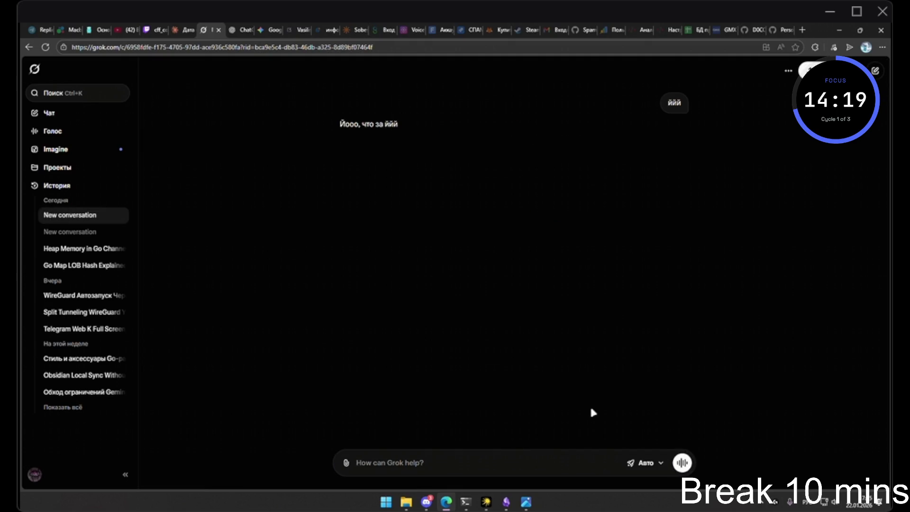
pyautogui.click(47, 113)
# Ask Grok for its latest update date, then bring up the Claude chat
pyautogui.write('кака')
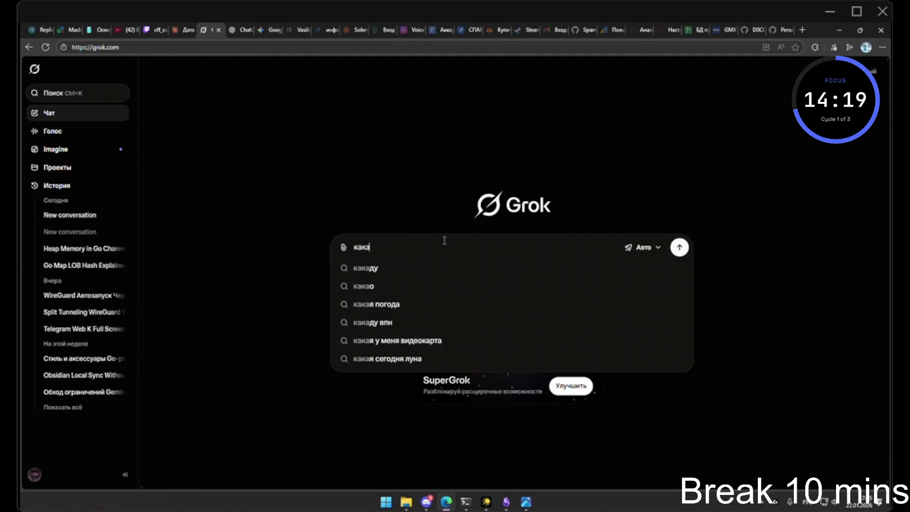
pyautogui.write('я последня')
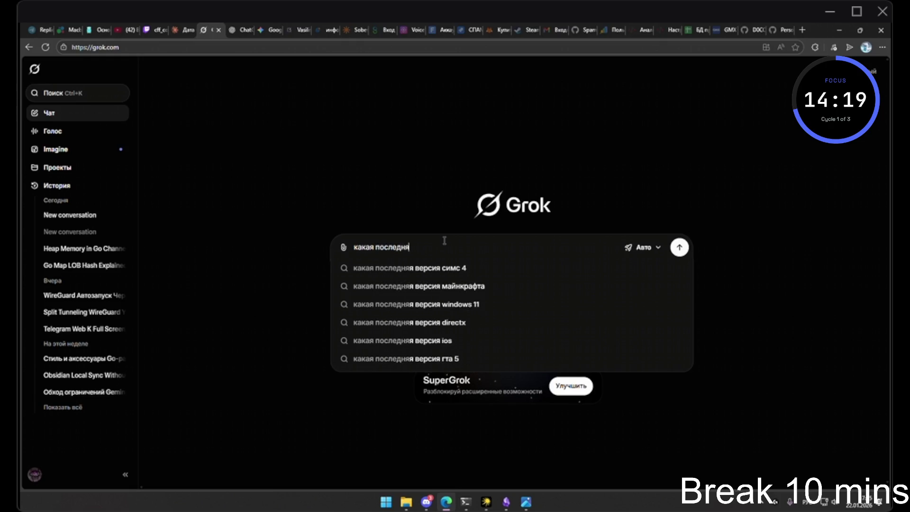
pyautogui.write('я дата обно')
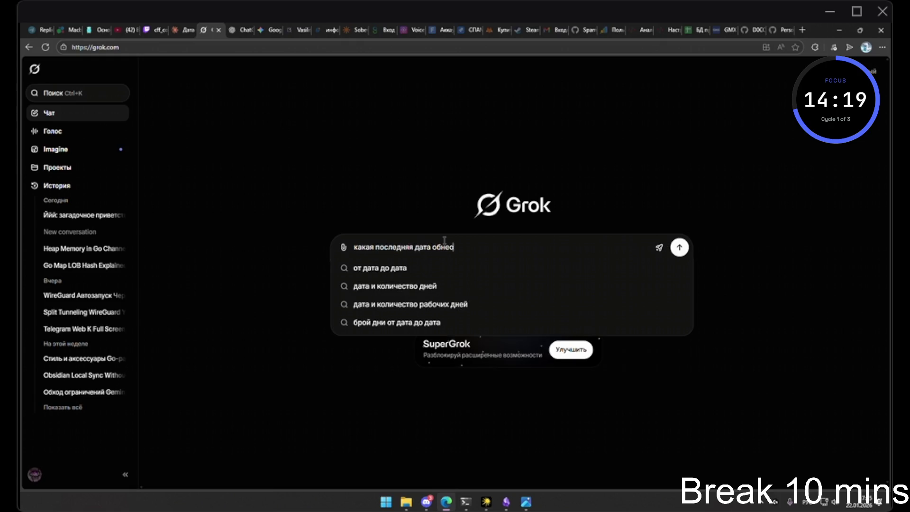
pyautogui.write('в')
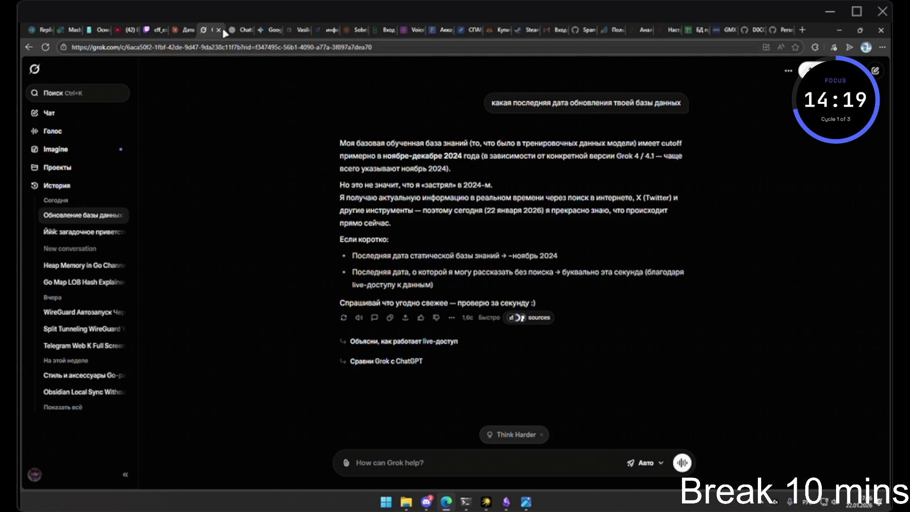
pyautogui.moveTo(187, 26)
pyautogui.click(187, 26)
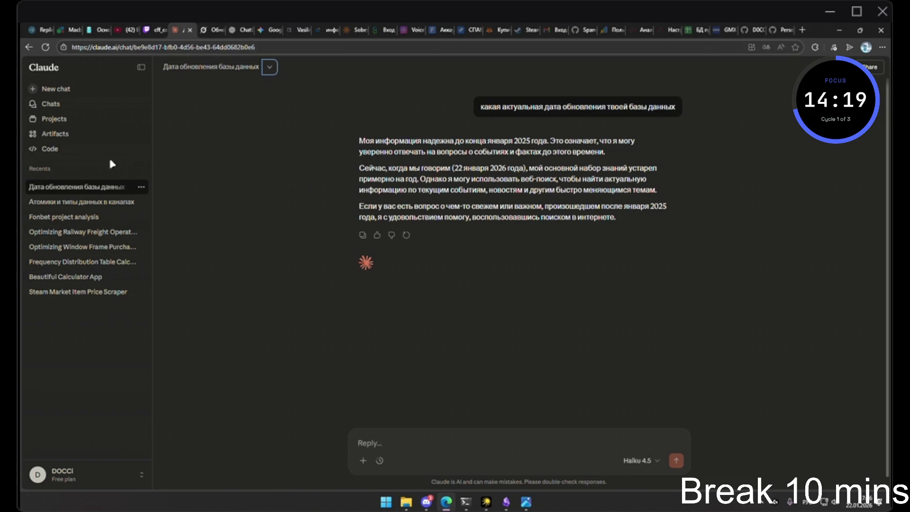
# Delete Claude's chat about the database update date
pyautogui.click(141, 187)
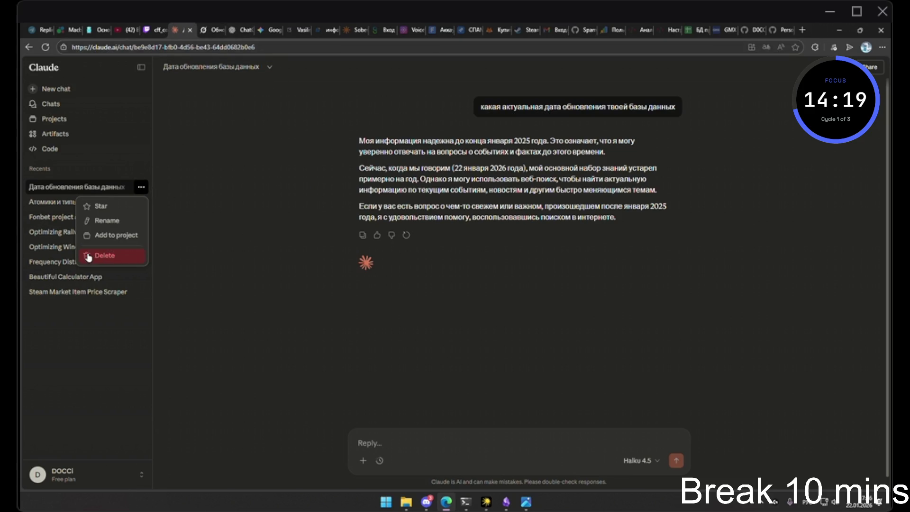
pyautogui.click(104, 255)
pyautogui.click(518, 291)
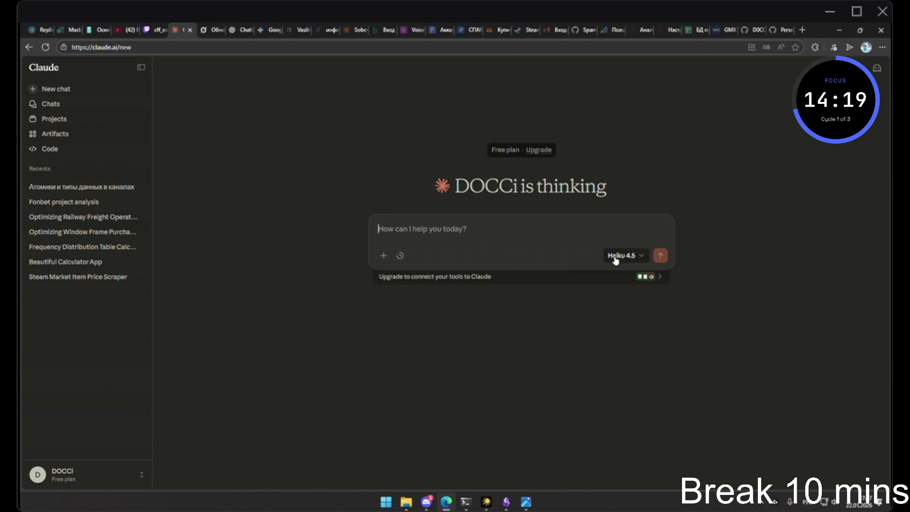
# Glance at Claude's Connectors directory, then open a fresh ChatGPT chat
pyautogui.click(608, 278)
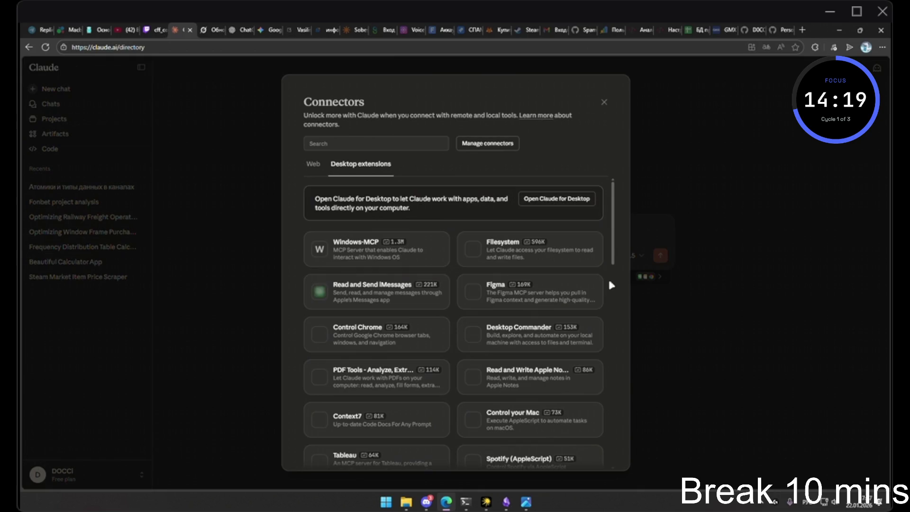
pyautogui.click(724, 276)
pyautogui.click(234, 29)
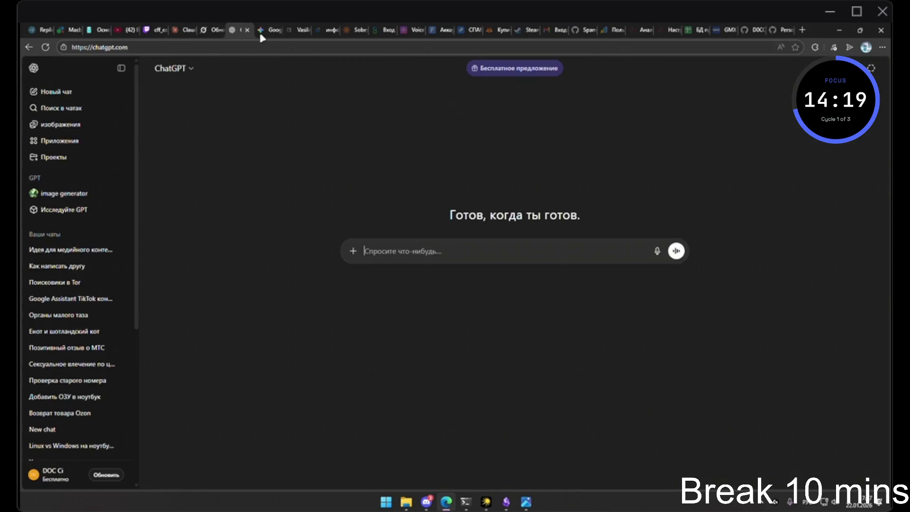
pyautogui.click(35, 68)
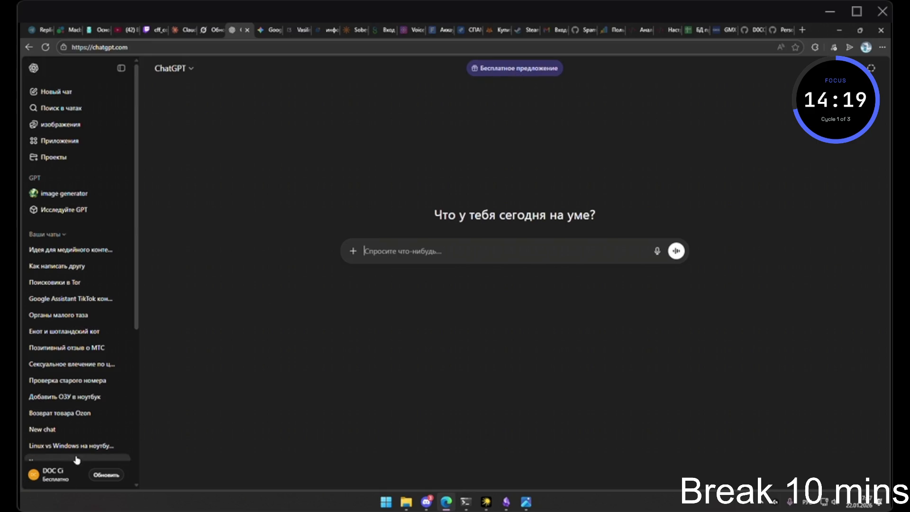
# Look over ChatGPT's account menu, then return via Claude to Grok's cutoff conversation
pyautogui.click(64, 472)
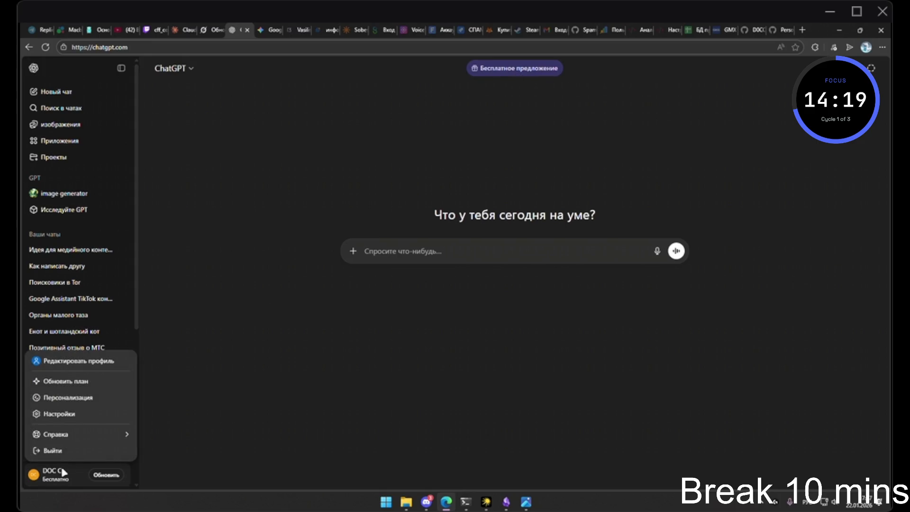
pyautogui.click(222, 403)
pyautogui.click(211, 30)
pyautogui.click(183, 29)
pyautogui.click(208, 28)
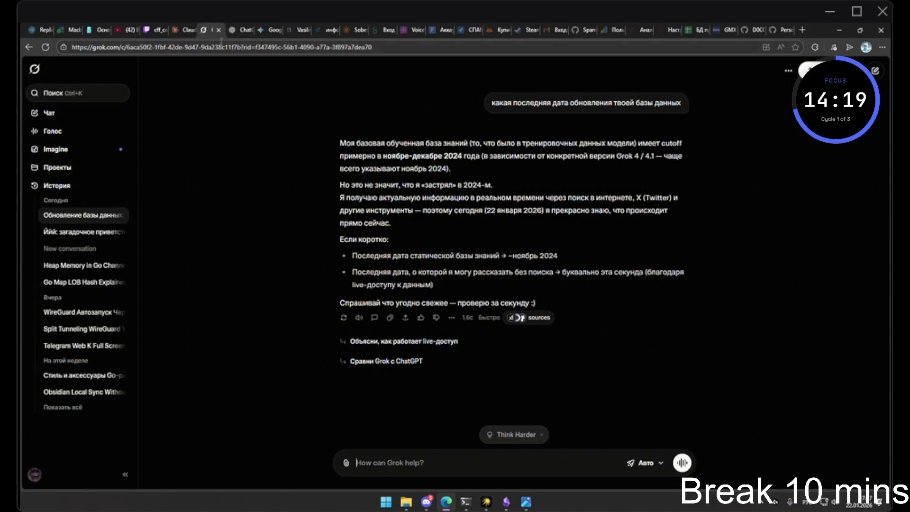
# Delete Grok's 'Йий' test chat, reopen the Go heap memory chat, then switch to ChatGPT
pyautogui.click(121, 232)
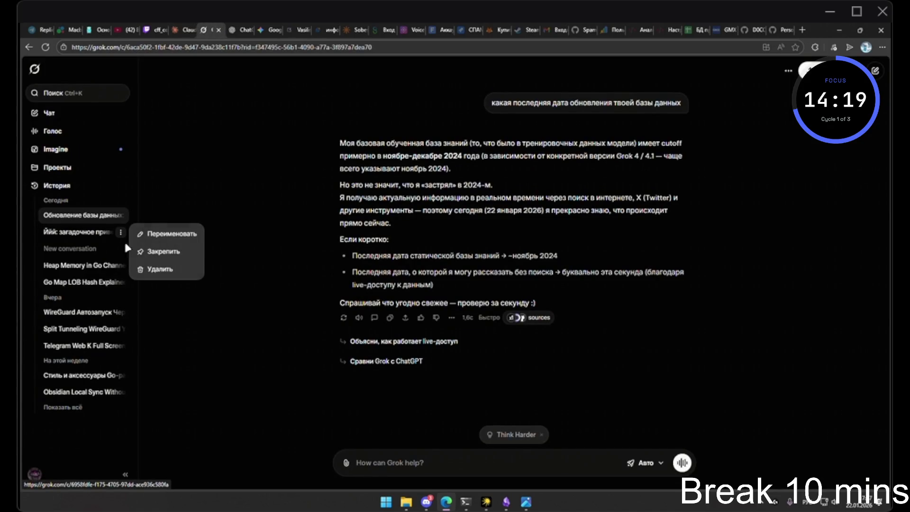
pyautogui.click(158, 270)
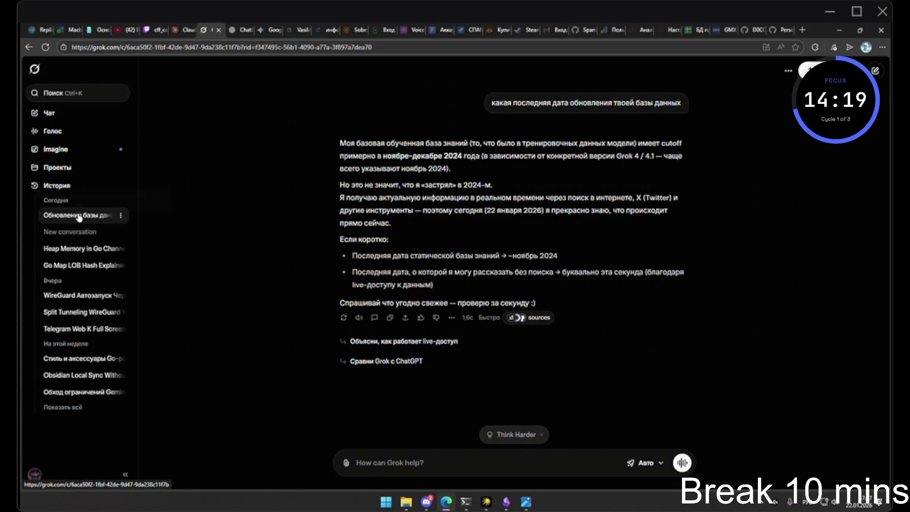
pyautogui.click(121, 216)
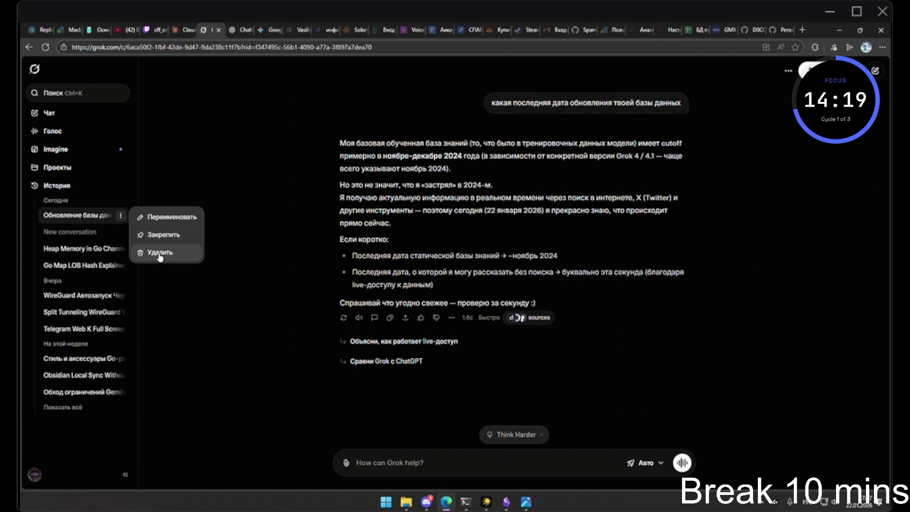
pyautogui.click(59, 251)
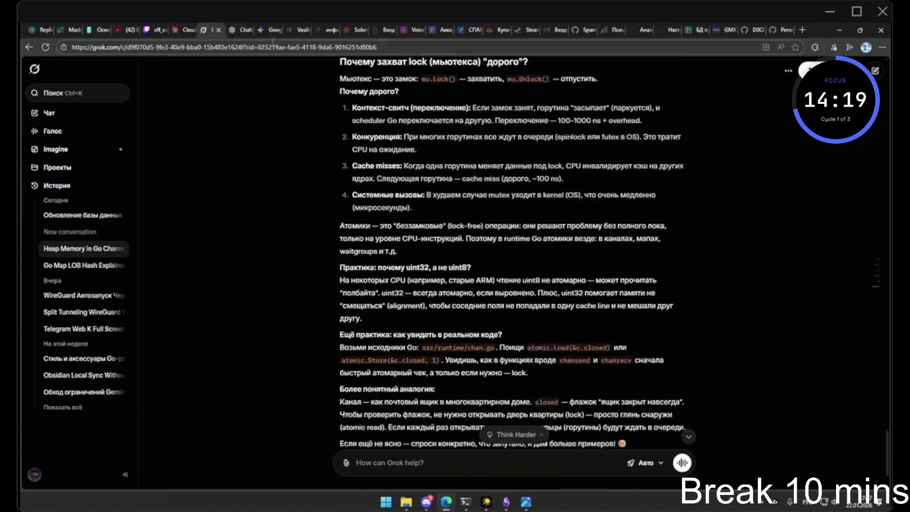
pyautogui.hotkey('ctrl', 'Tab')
pyautogui.scroll(-6, 67, 263)
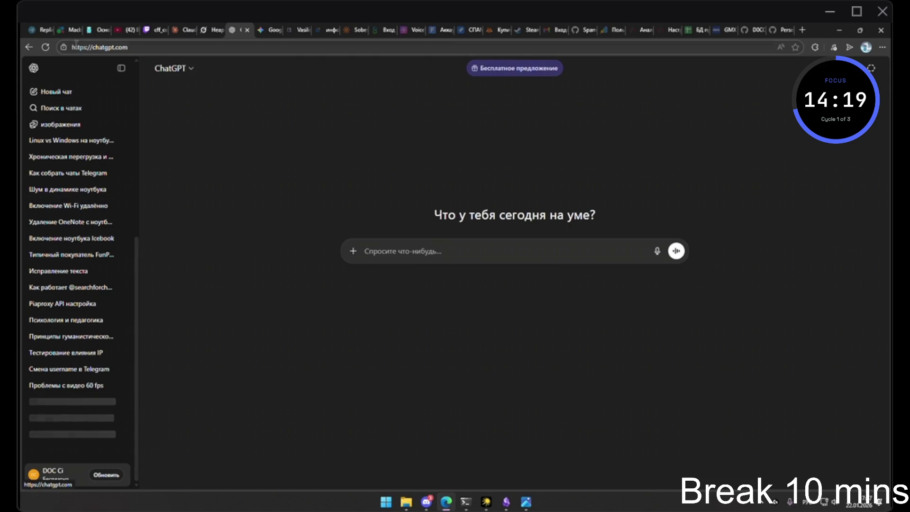
pyautogui.scroll(-5, 77, 234)
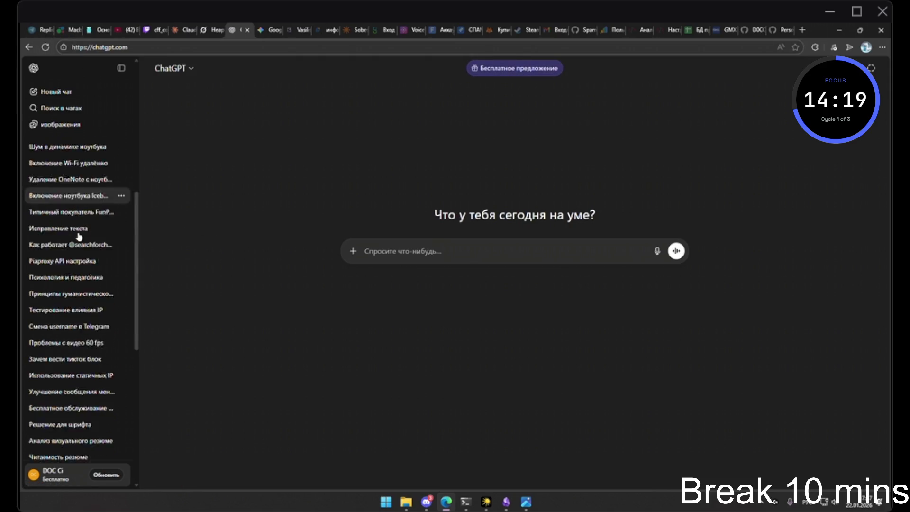
pyautogui.scroll(-10, 81, 237)
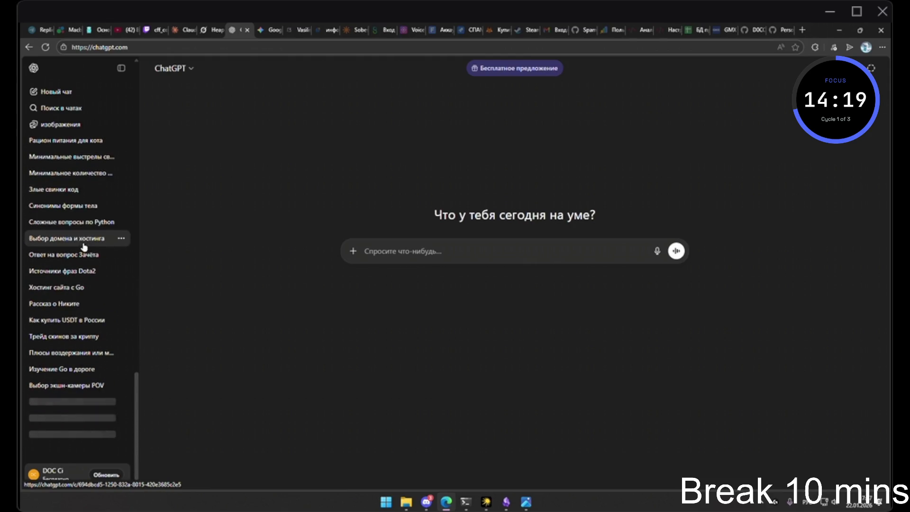
pyautogui.scroll(-10, 99, 289)
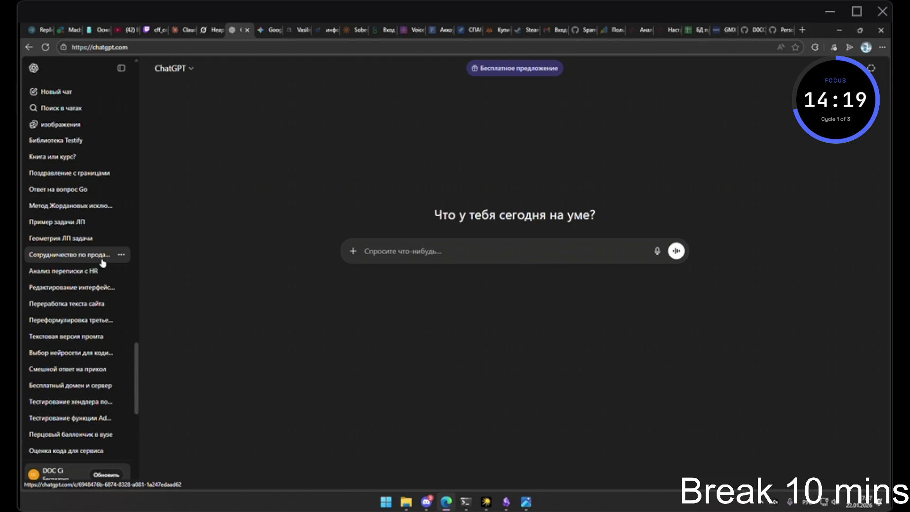
pyautogui.scroll(-10, 101, 259)
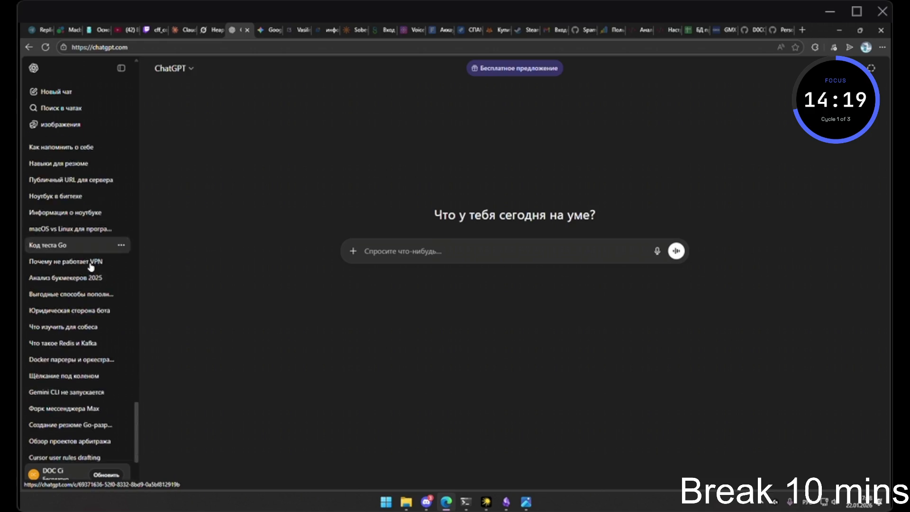
pyautogui.scroll(-1, 97, 264)
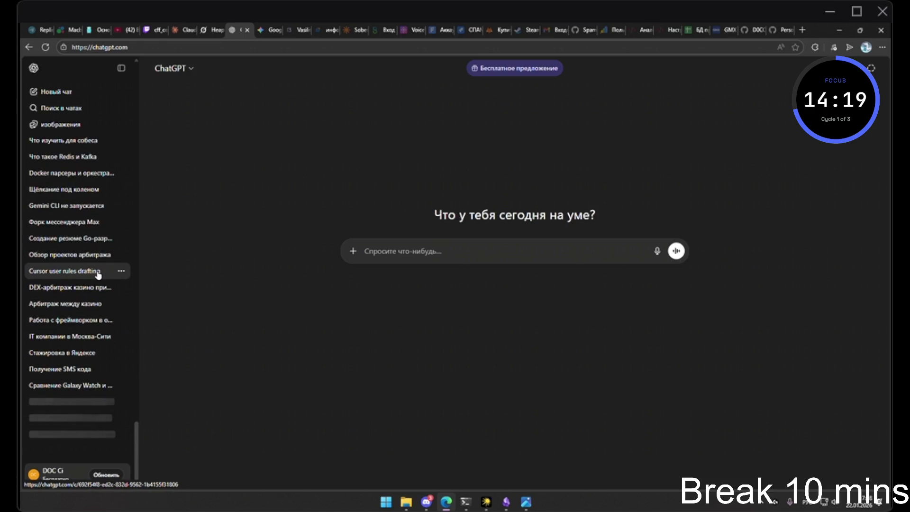
pyautogui.scroll(-8, 100, 275)
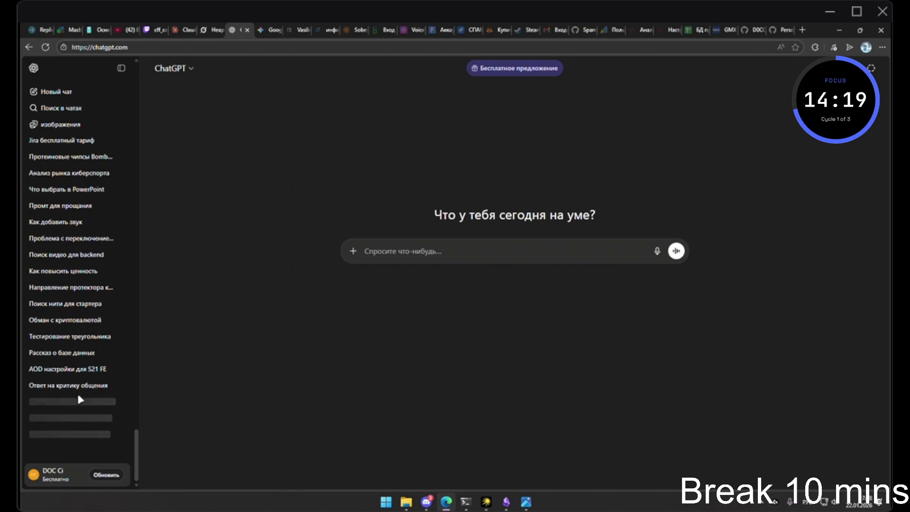
pyautogui.click(46, 47)
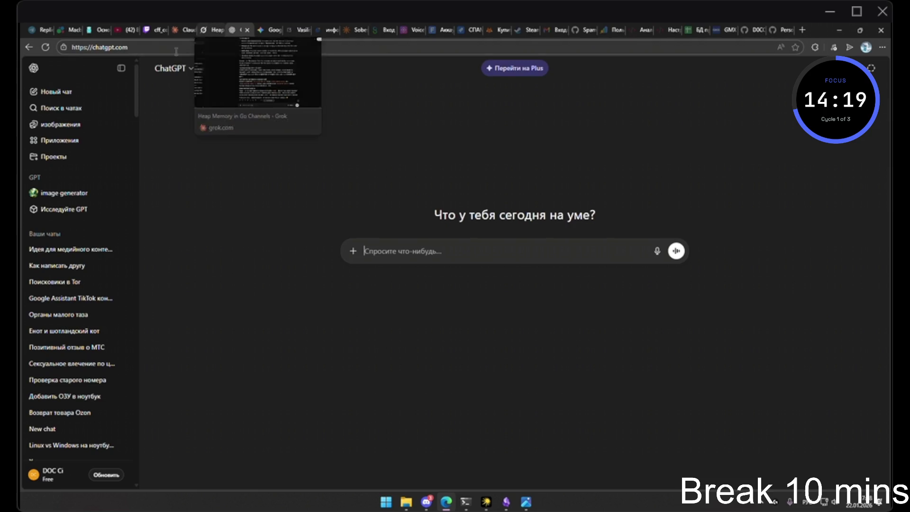
pyautogui.click(82, 161)
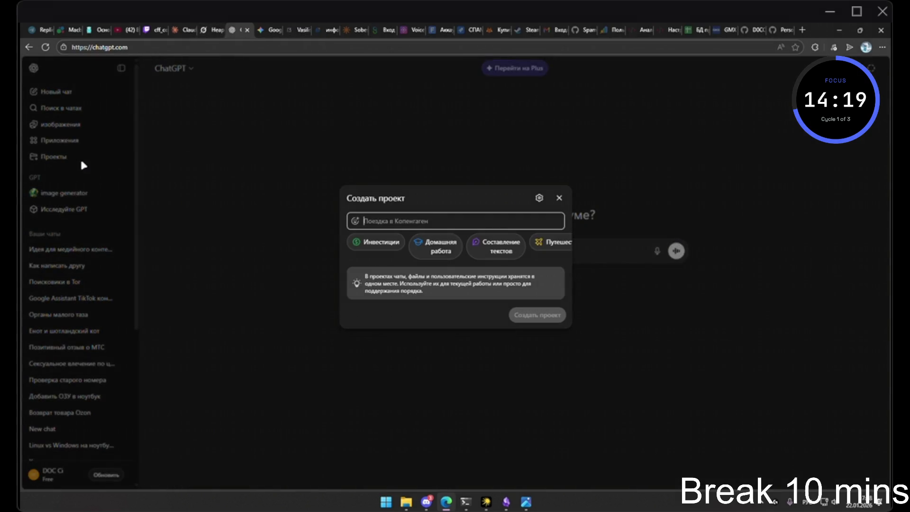
pyautogui.click(210, 171)
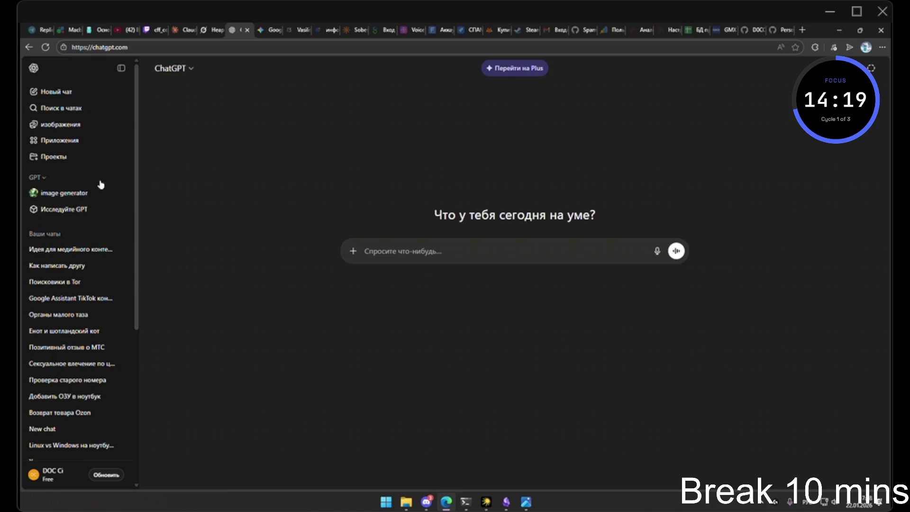
pyautogui.click(210, 29)
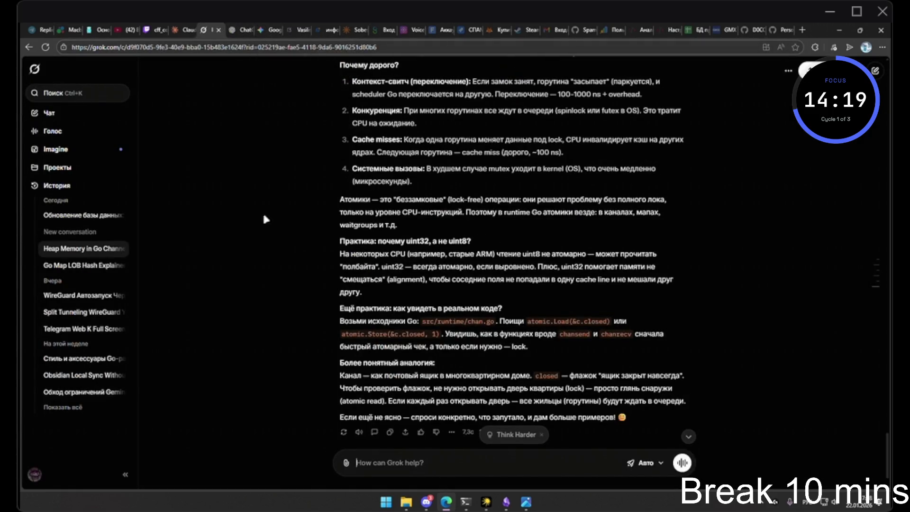
# Open Claude's atomics-in-channels chat and capture its memory-savings bullet with a ShareX region screenshot
pyautogui.scroll(10, 263, 234)
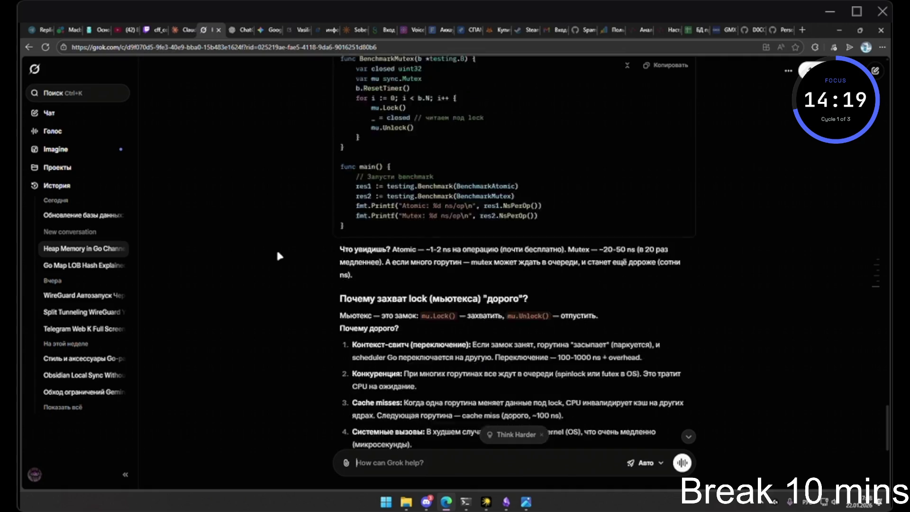
pyautogui.scroll(5, 280, 257)
pyautogui.click(177, 29)
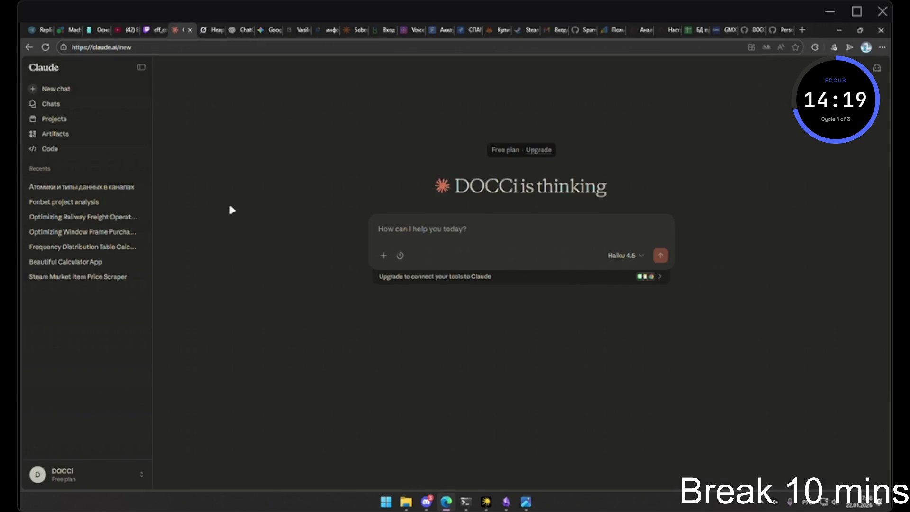
pyautogui.click(94, 189)
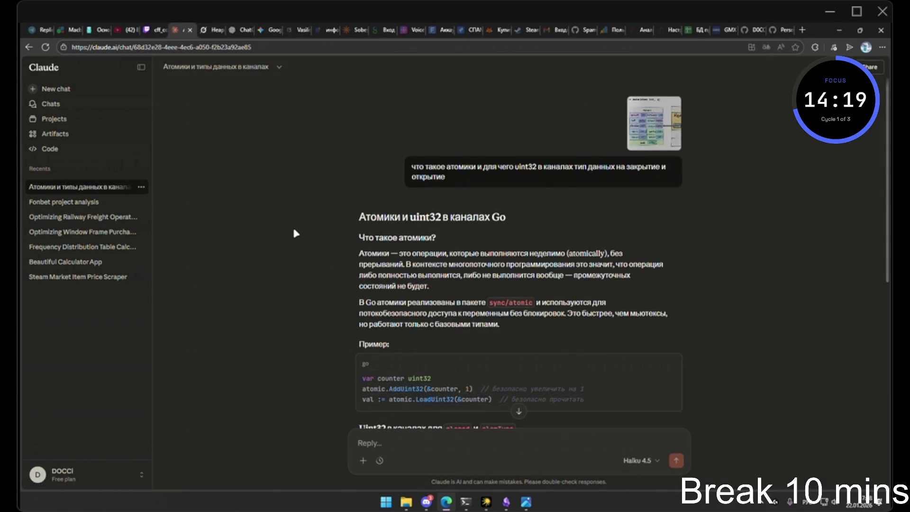
pyautogui.scroll(-1, 292, 226)
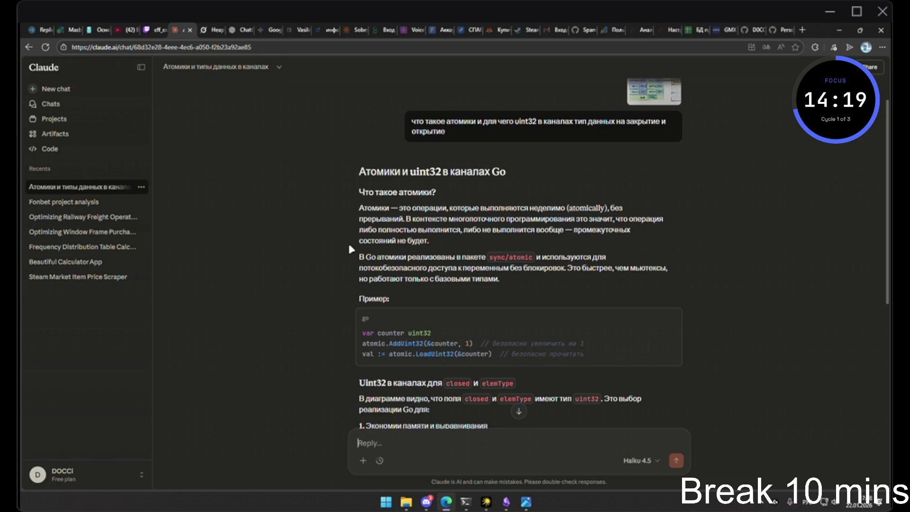
pyautogui.scroll(-2, 349, 245)
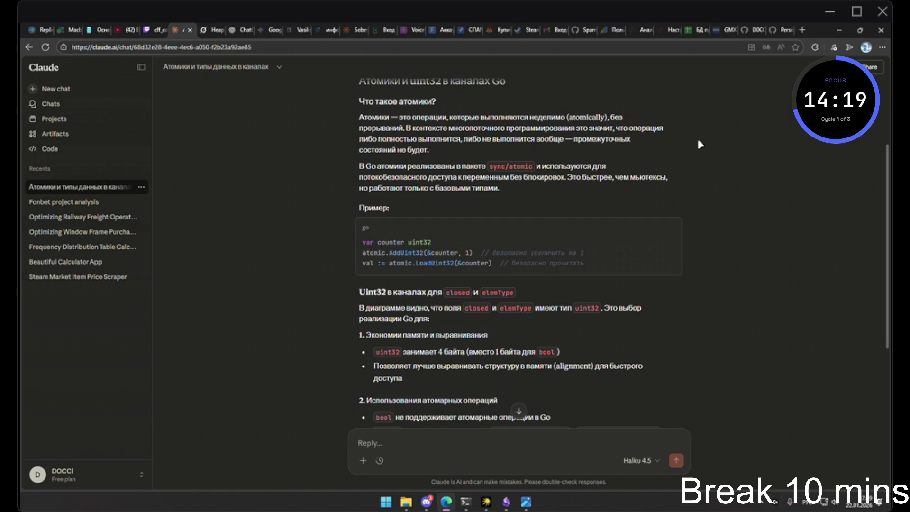
pyautogui.scroll(-1, 698, 141)
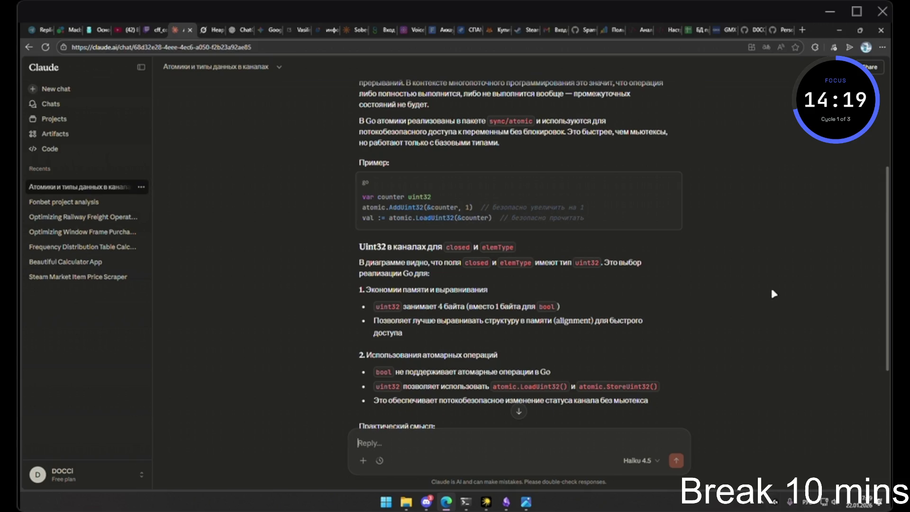
pyautogui.press('ctrl+Print')
pyautogui.moveTo(347, 283)
pyautogui.mouseDown()
pyautogui.moveTo(522, 323)
pyautogui.moveTo(570, 315)
pyautogui.mouseUp()
# In Telegram's личка folder, send the contact the screenshot captioned 'чет клодик туповаты'
pyautogui.hotkey('ctrl', '1')
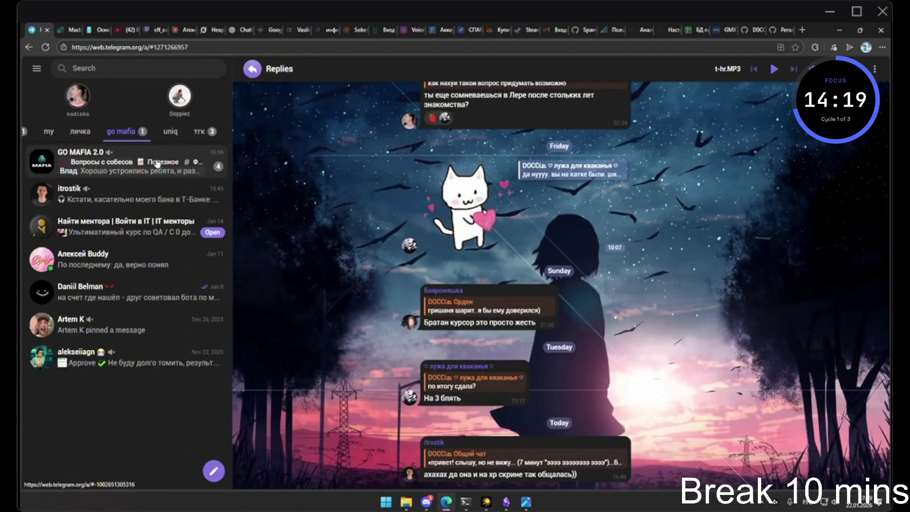
pyautogui.click(80, 131)
pyautogui.click(110, 167)
pyautogui.write('чет клодик тупо')
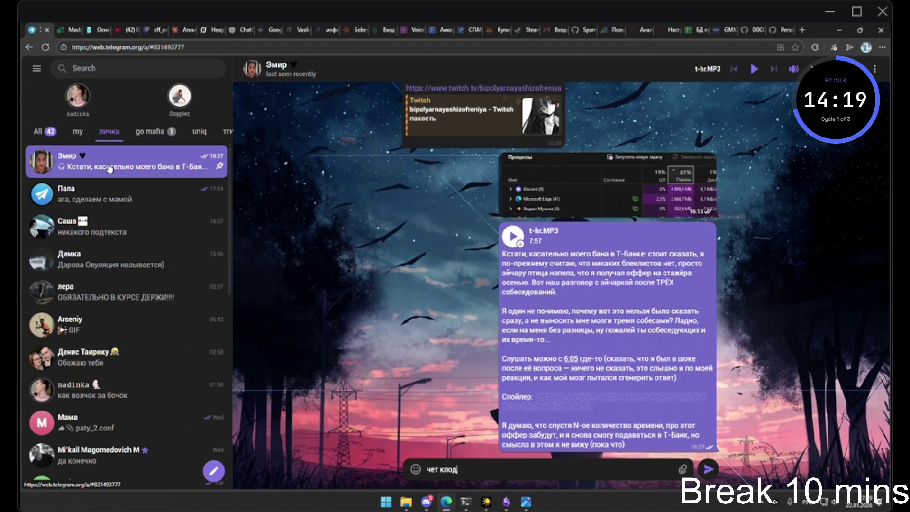
pyautogui.write('ватый')
pyautogui.hotkey('ctrl', 'v')
pyautogui.press('Return')
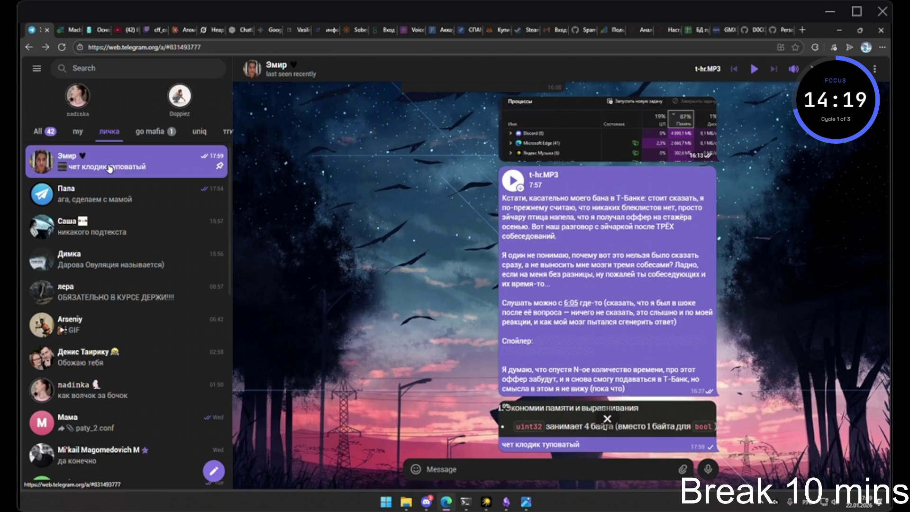
# Reply 'какая еще экономия памяти. 4 больше…', then return to Claude's atomics chat
pyautogui.write('ак')
pyautogui.press('BackSpace')
pyautogui.press('BackSpace')
pyautogui.press('BackSpace')
pyautogui.write('к')
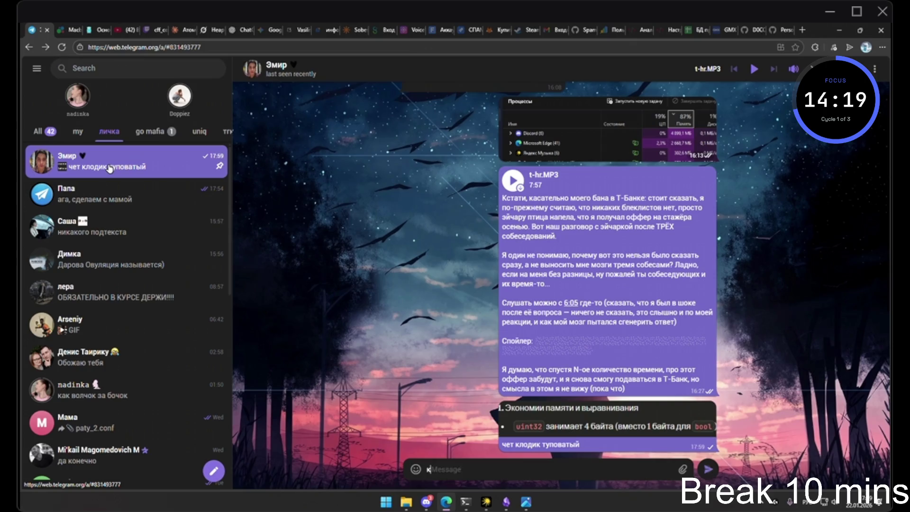
pyautogui.write('акое нах')
pyautogui.hotkey('ctrl', 'a')
pyautogui.press('Right')
pyautogui.press('BackSpace')
pyautogui.press('BackSpace')
pyautogui.press('BackSpace')
pyautogui.write('какая еще эк')
pyautogui.write('ономия памяти. 4 боль')
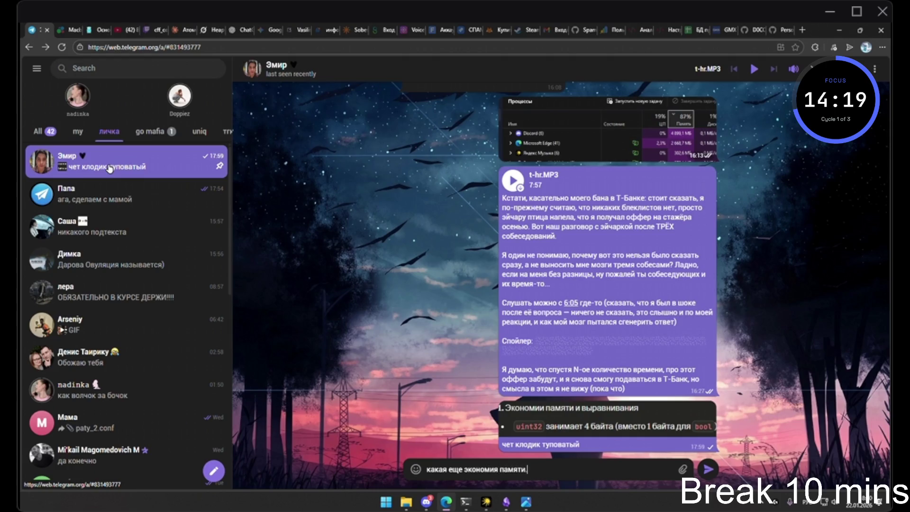
pyautogui.write('ше 1 весит))))')
pyautogui.press('Return')
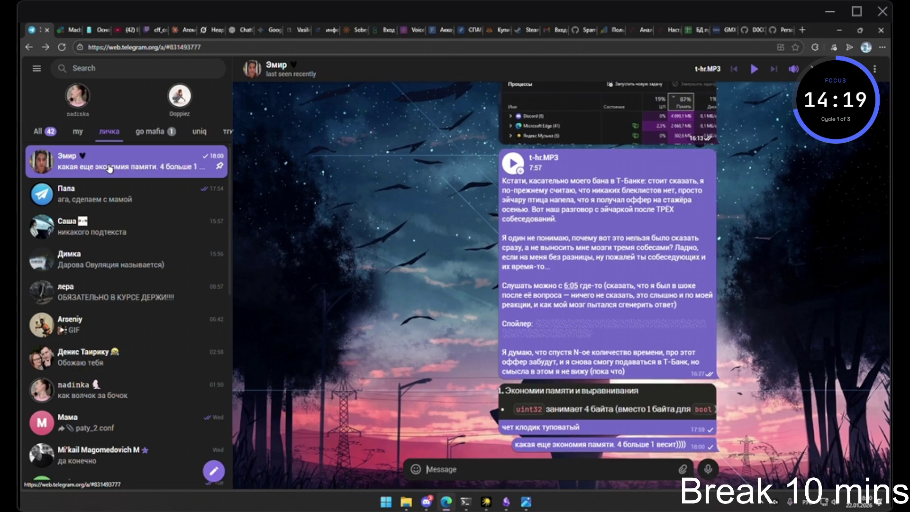
pyautogui.click(180, 29)
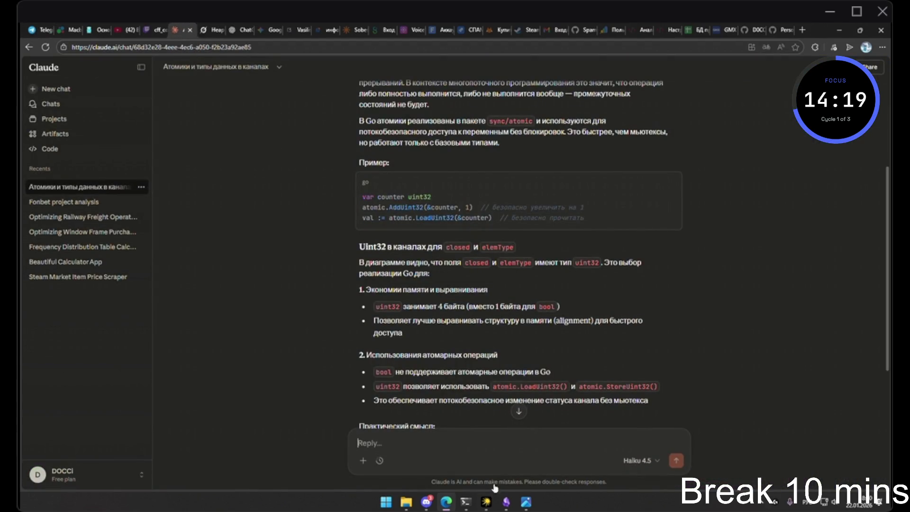
pyautogui.click(486, 501)
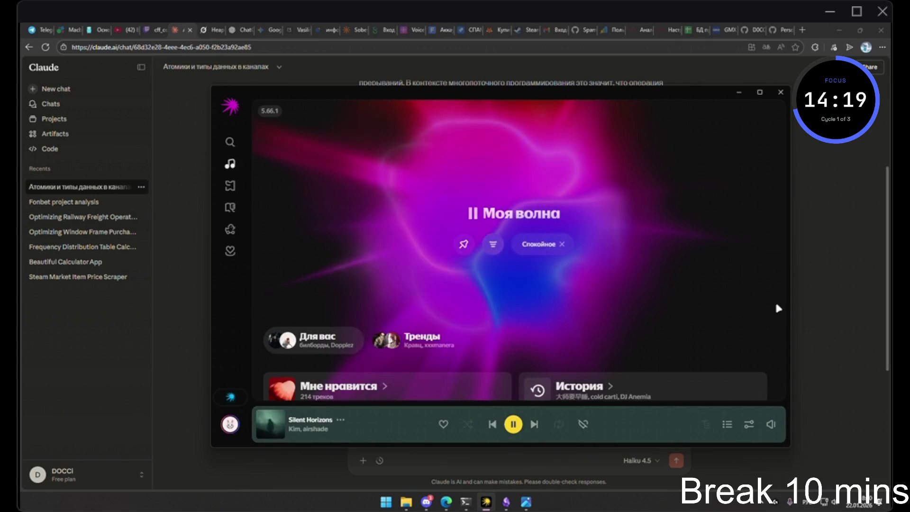
pyautogui.scroll(-5, 777, 308)
pyautogui.scroll(5, 752, 301)
pyautogui.click(834, 264)
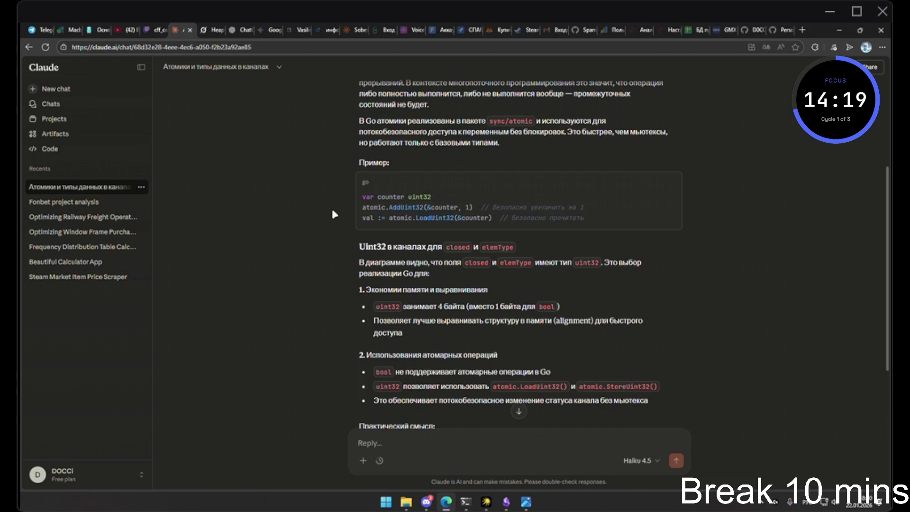
pyautogui.scroll(-1, 332, 212)
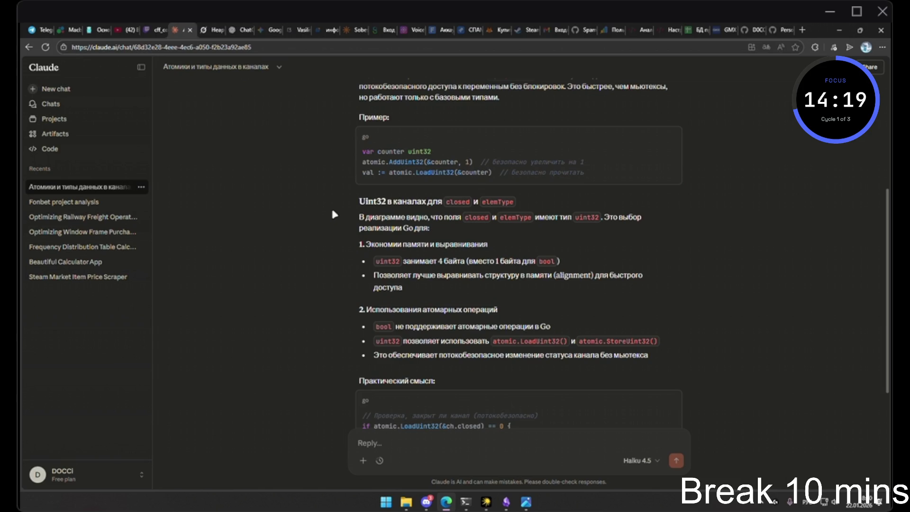
pyautogui.scroll(-1, 333, 214)
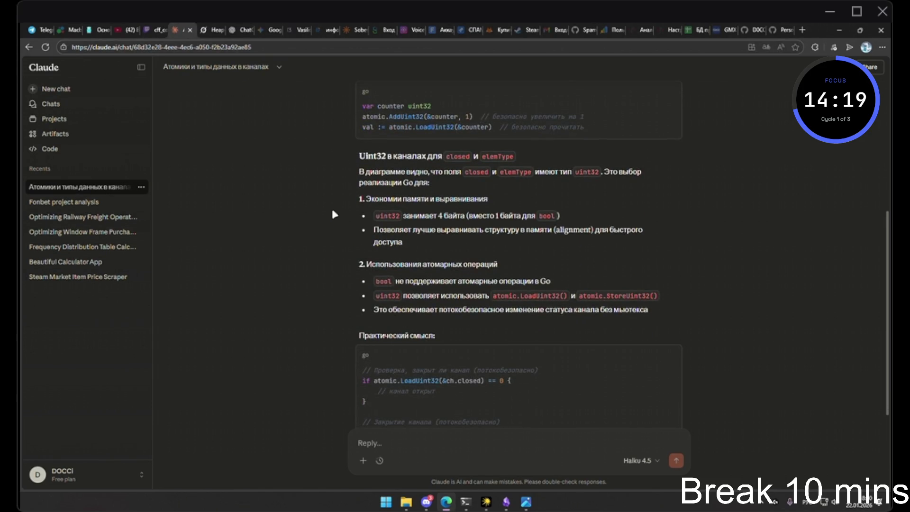
pyautogui.scroll(-2, 334, 214)
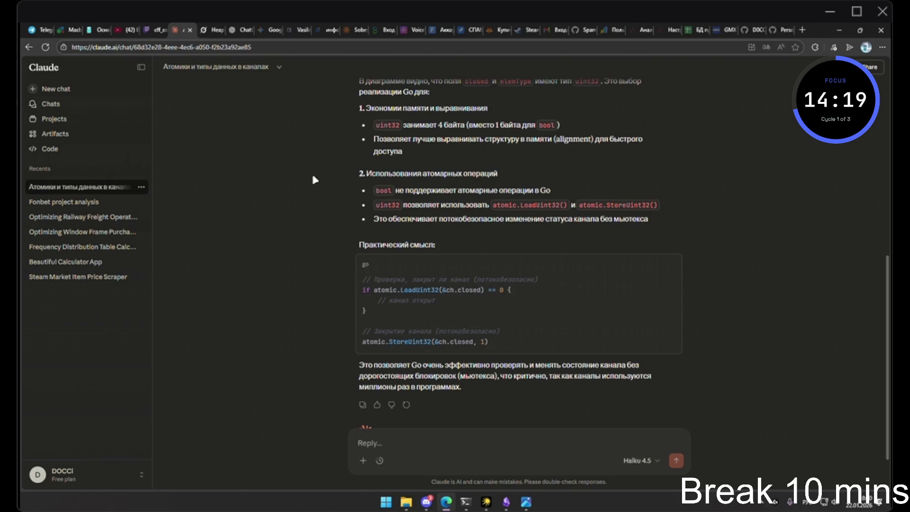
# Open the Go channels video, then start editing the channel list card on the Obsidian canvas
pyautogui.click(122, 30)
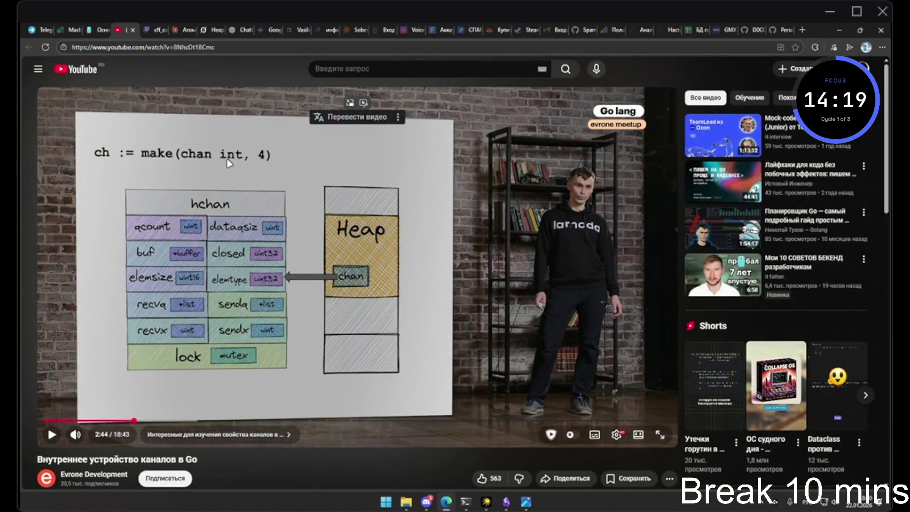
pyautogui.hotkey('alt', 'Tab')
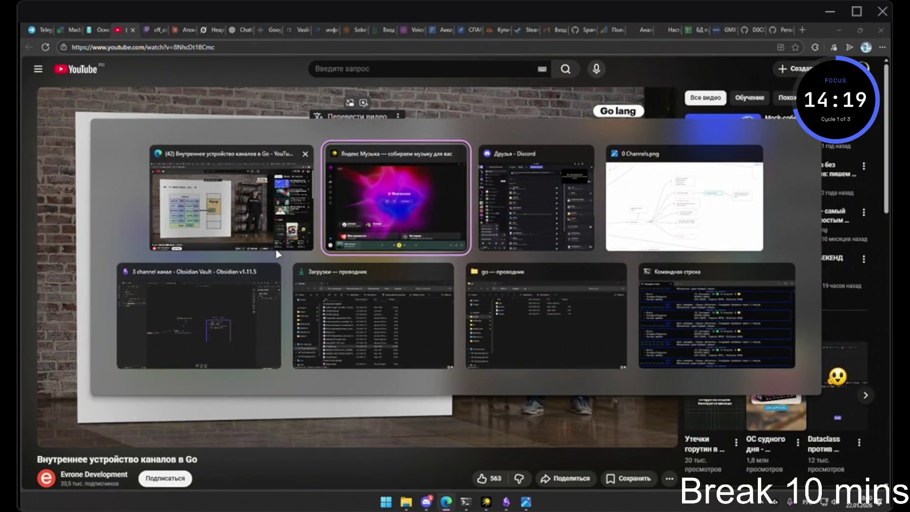
pyautogui.click(276, 253)
pyautogui.doubleClick(618, 239)
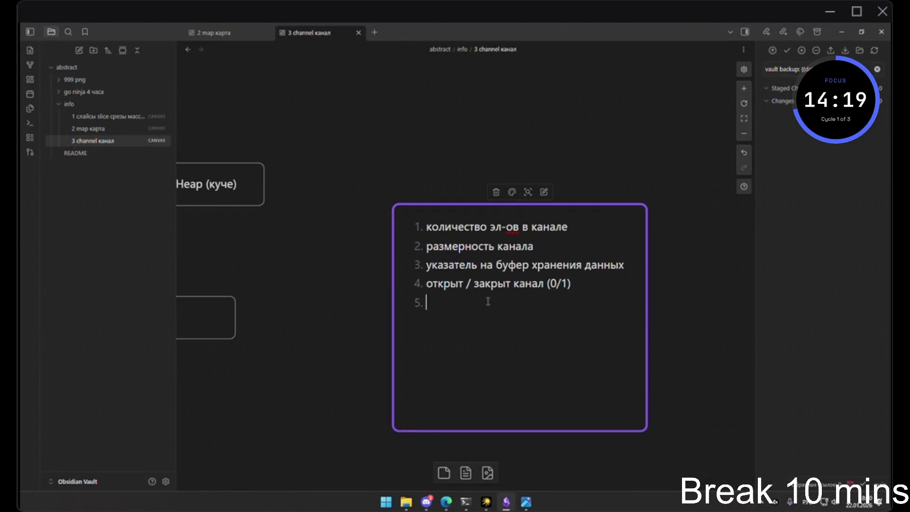
# Replay the Go channels video fullscreen and pause on the hchan channel-structure diagram
pyautogui.hotkey('alt', 'Tab')
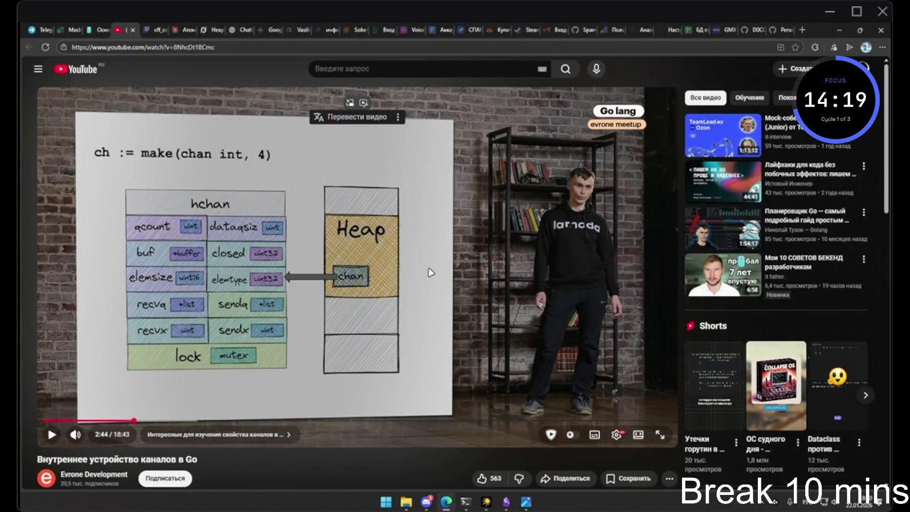
pyautogui.press('j')
pyautogui.press('j')
pyautogui.press('f')
pyautogui.press('k')
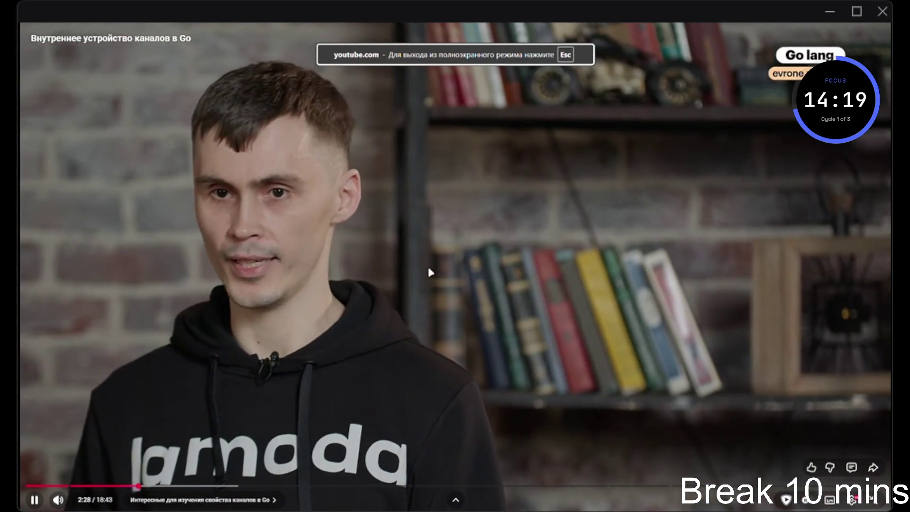
pyautogui.press('Right')
pyautogui.press('Right')
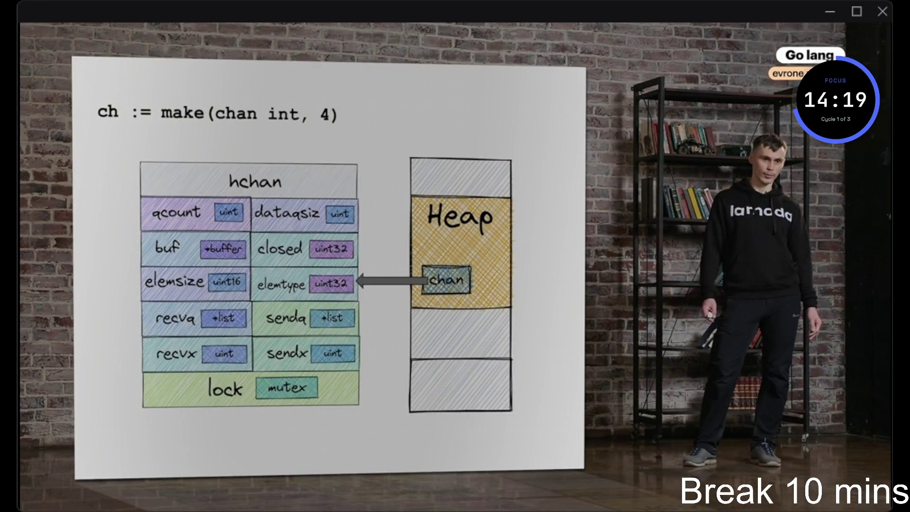
pyautogui.click(504, 292)
pyautogui.hotkey('alt', 'Tab')
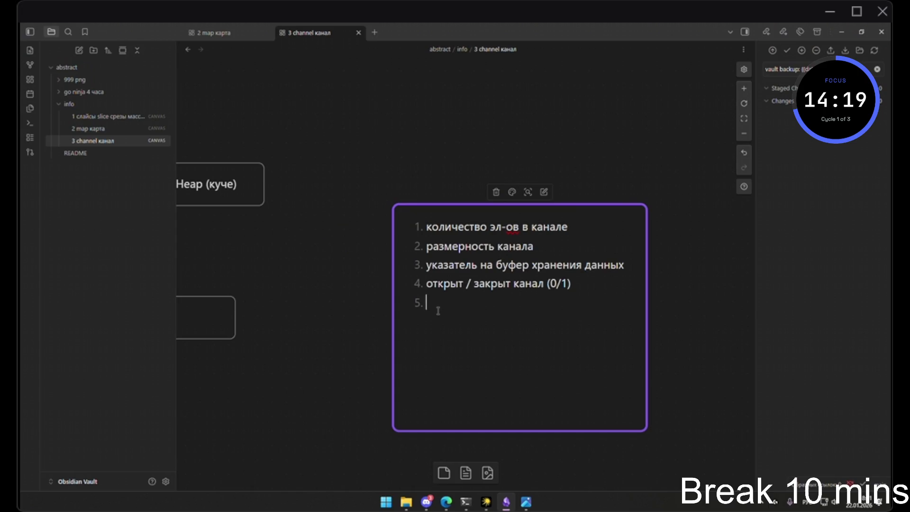
# Remove the empty fifth item, cut the open/closed item, and shrink the list card to three items
pyautogui.press('BackSpace')
pyautogui.press('BackSpace')
pyautogui.click(690, 327)
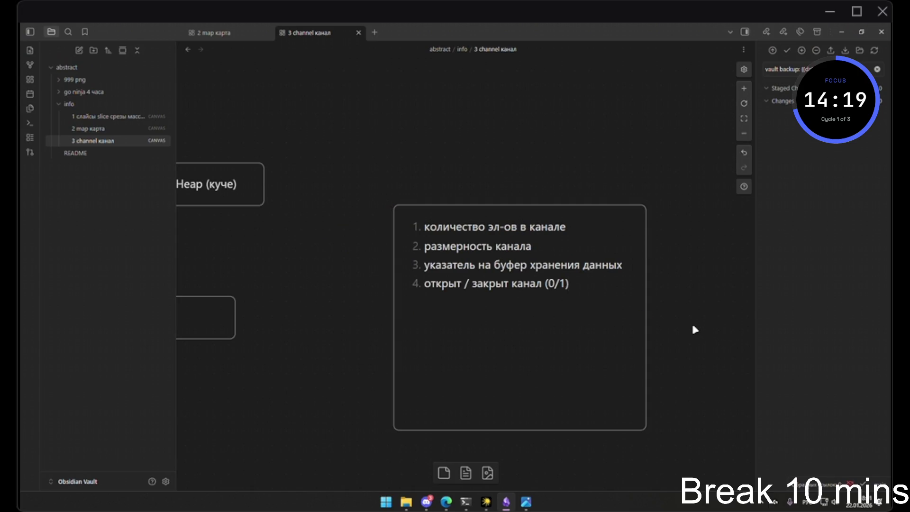
pyautogui.scroll(-2, 515, 298)
pyautogui.click(535, 280)
pyautogui.doubleClick(534, 280)
pyautogui.tripleClick(535, 280)
pyautogui.press('BackSpace')
pyautogui.click(611, 304)
pyautogui.moveTo(513, 367); pyautogui.dragTo(510, 289)
# Paste 'открыт / закрыт канал (0/1)' into a new card beneath the list, matching its width
pyautogui.moveTo(322, 304); pyautogui.dragTo(418, 260)
pyautogui.doubleClick(502, 314)
pyautogui.write('4. открыт / закрыт канал (0/1)')
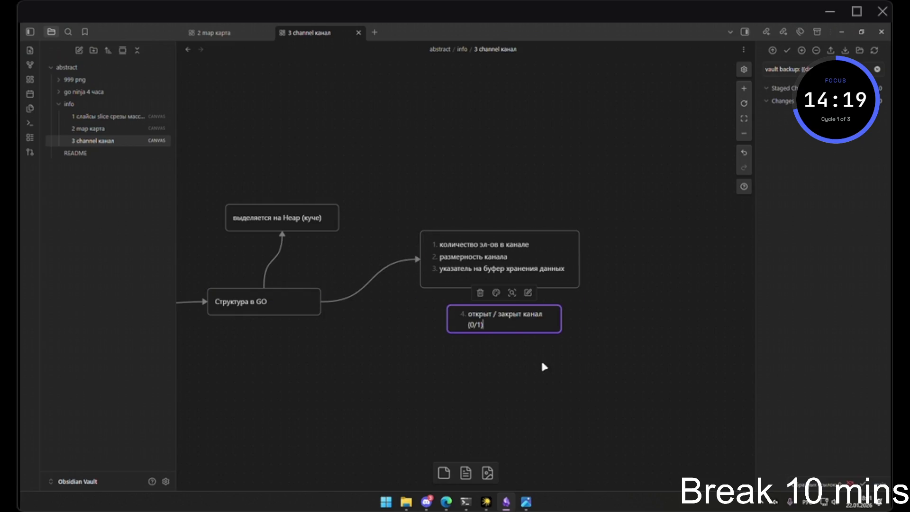
pyautogui.moveTo(566, 332); pyautogui.dragTo(581, 325)
pyautogui.click(551, 366)
pyautogui.scroll(2, 459, 335)
pyautogui.moveTo(534, 305)
pyautogui.mouseDown()
pyautogui.moveTo(491, 296)
pyautogui.moveTo(485, 278)
pyautogui.mouseUp()
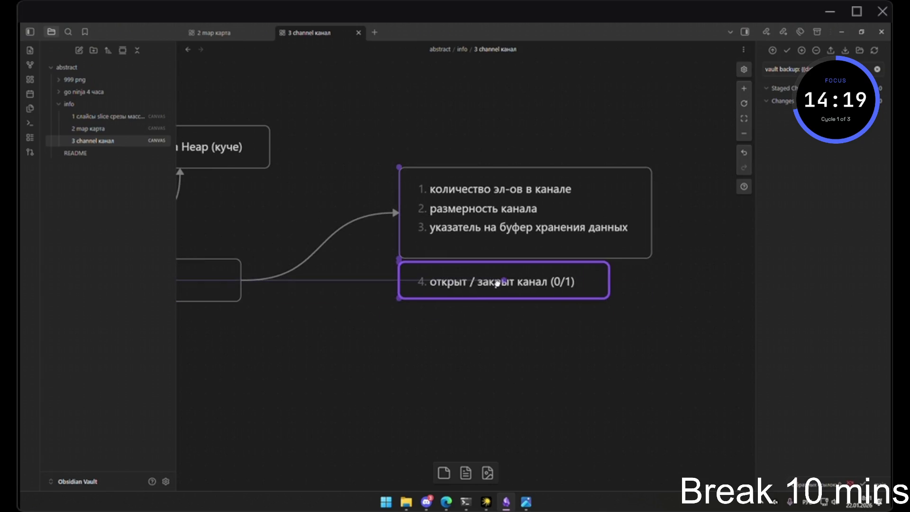
pyautogui.scroll(1, 519, 331)
pyautogui.click(536, 308)
pyautogui.scroll(-2, 538, 313)
pyautogui.moveTo(597, 273)
pyautogui.mouseDown()
pyautogui.moveTo(639, 274)
pyautogui.moveTo(645, 290)
pyautogui.moveTo(538, 291)
pyautogui.mouseUp()
pyautogui.scroll(-2, 474, 280)
# Create a uint32 card to the right, linked by an arrow from the open/closed card
pyautogui.doubleClick(499, 281)
pyautogui.write('тип uint')
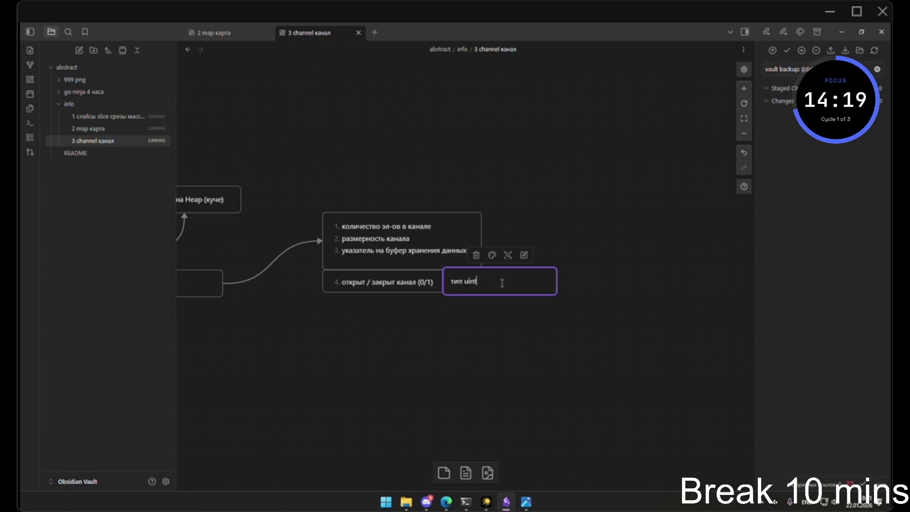
pyautogui.write('32')
pyautogui.click(589, 282)
pyautogui.moveTo(517, 274); pyautogui.dragTo(576, 283)
pyautogui.moveTo(481, 282); pyautogui.dragTo(514, 282)
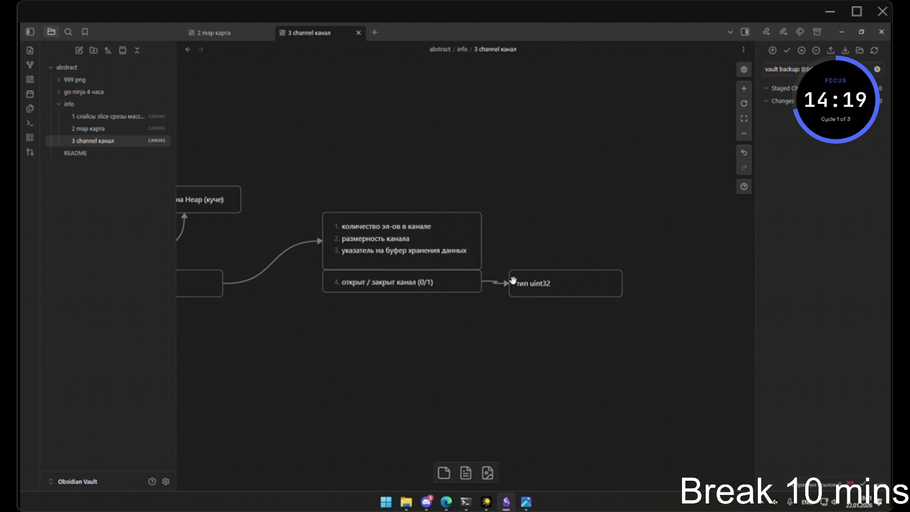
pyautogui.moveTo(570, 284); pyautogui.dragTo(596, 283)
# Extend the uint32 card text to cover atomics, speed and alignment, and resize the card
pyautogui.click(642, 342)
pyautogui.click(621, 282)
pyautogui.doubleClick(620, 283)
pyautogui.click(620, 283)
pyautogui.write(', тк работает с ат')
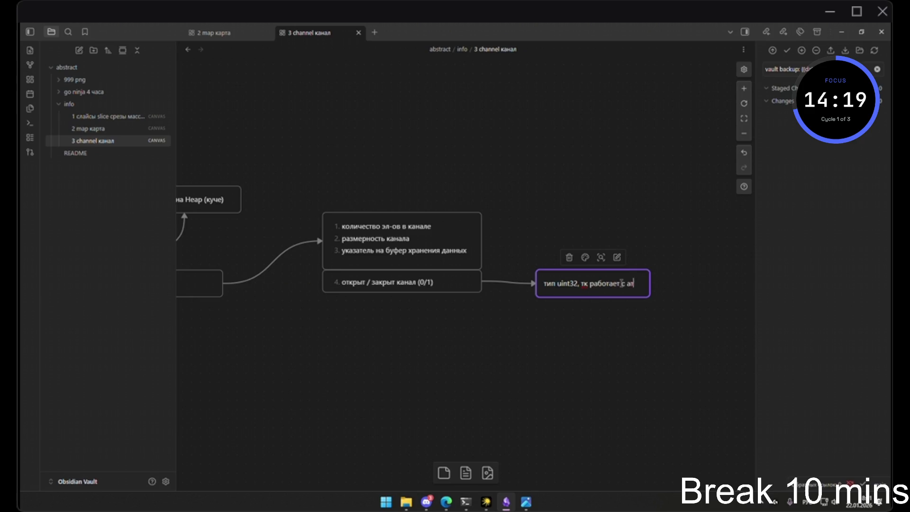
pyautogui.write('омиками (')
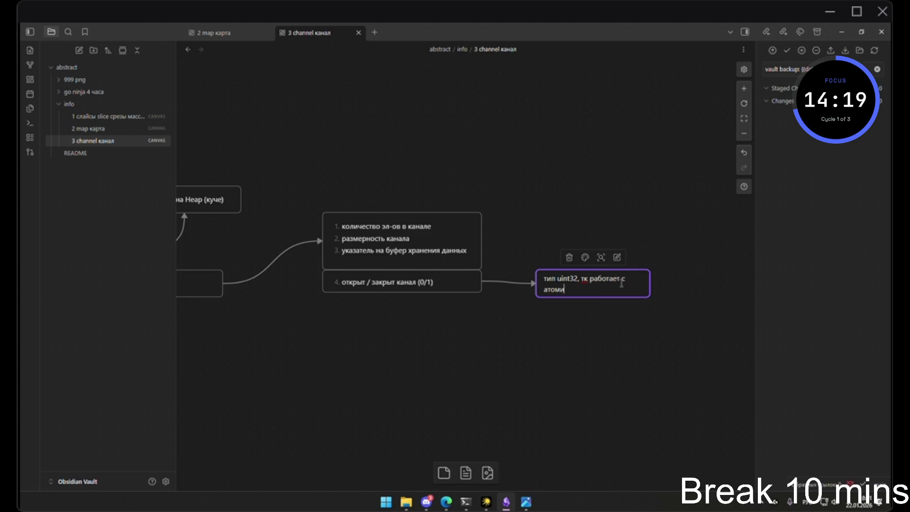
pyautogui.write('для скорости и ')
pyautogui.write('выравн')
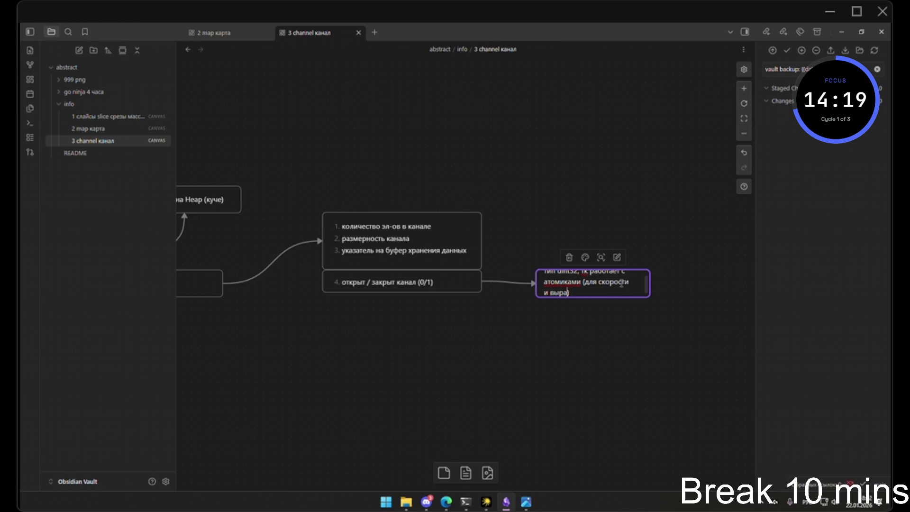
pyautogui.write('ивания')
pyautogui.press('Escape')
pyautogui.moveTo(650, 297)
pyautogui.mouseDown()
pyautogui.moveTo(747, 304)
pyautogui.moveTo(697, 298)
pyautogui.moveTo(707, 290)
pyautogui.mouseUp()
pyautogui.doubleClick(588, 283)
pyautogui.moveTo(635, 287)
pyautogui.mouseDown()
pyautogui.moveTo(621, 315)
pyautogui.moveTo(574, 319)
pyautogui.mouseUp()
# Insert '(по сравнению с мьютексами)' after скорости, drop stray brackets, and narrow the card to wrap
pyautogui.scroll(5, 427, 230)
pyautogui.click(512, 350)
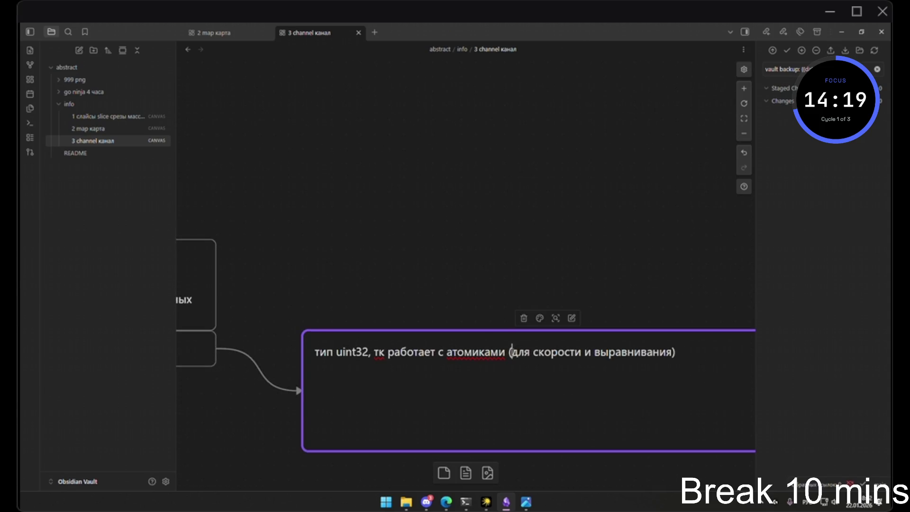
pyautogui.click(581, 352)
pyautogui.write('(по ср')
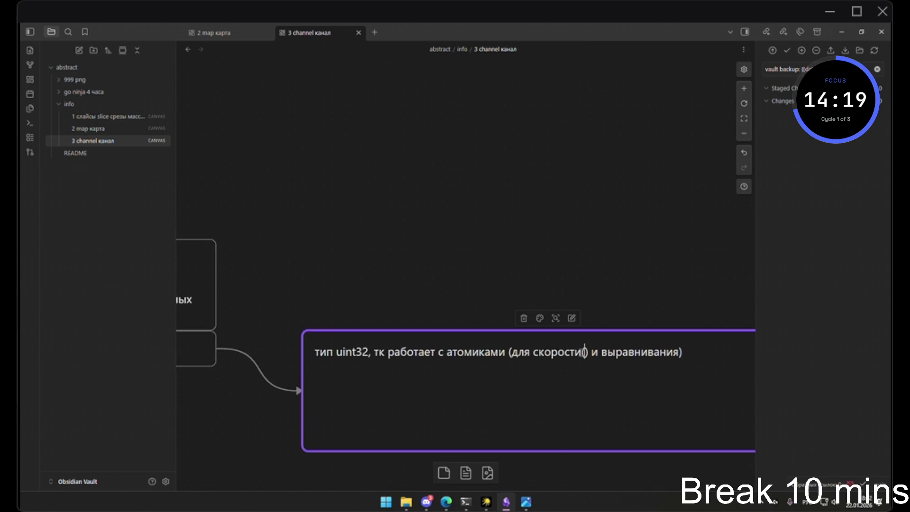
pyautogui.write('авнению. с')
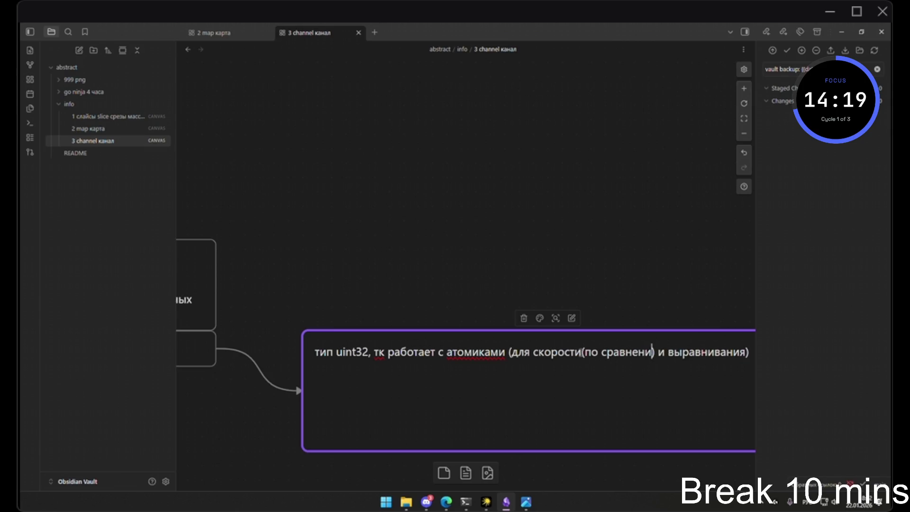
pyautogui.press('BackSpace')
pyautogui.press('BackSpace')
pyautogui.press('BackSpace')
pyautogui.write('с мьюте')
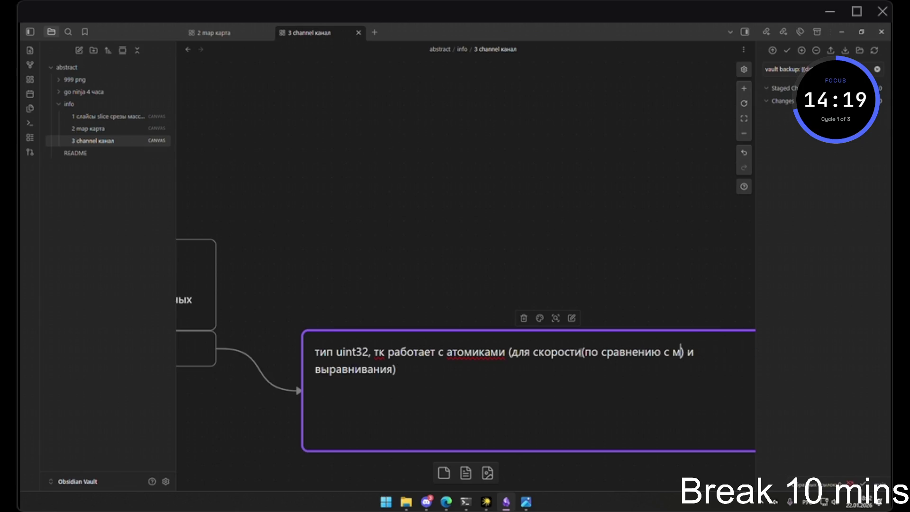
pyautogui.write('ксами')
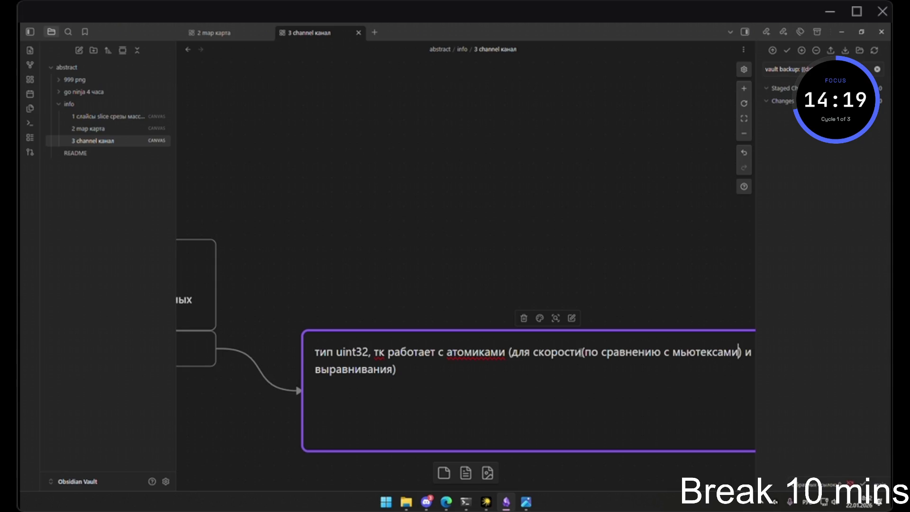
pyautogui.click(517, 351)
pyautogui.press('BackSpace')
pyautogui.click(607, 378)
pyautogui.press('BackSpace')
pyautogui.click(560, 262)
pyautogui.scroll(-3, 562, 260)
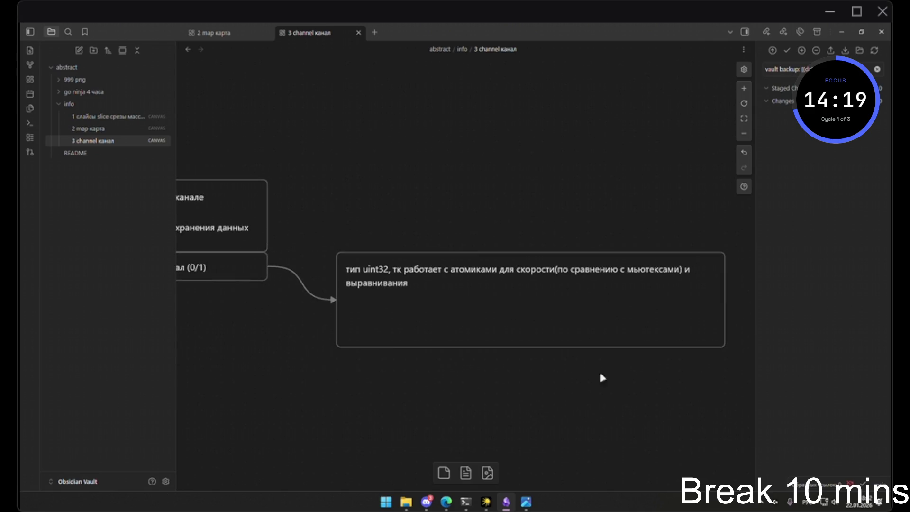
pyautogui.moveTo(724, 349)
pyautogui.mouseDown()
pyautogui.moveTo(758, 336)
pyautogui.moveTo(651, 301)
pyautogui.moveTo(331, 336)
pyautogui.moveTo(618, 331)
pyautogui.mouseUp()
pyautogui.scroll(-2, 570, 316)
# Copy the word 'alignment' from the Claude chat about atomics
pyautogui.doubleClick(476, 302)
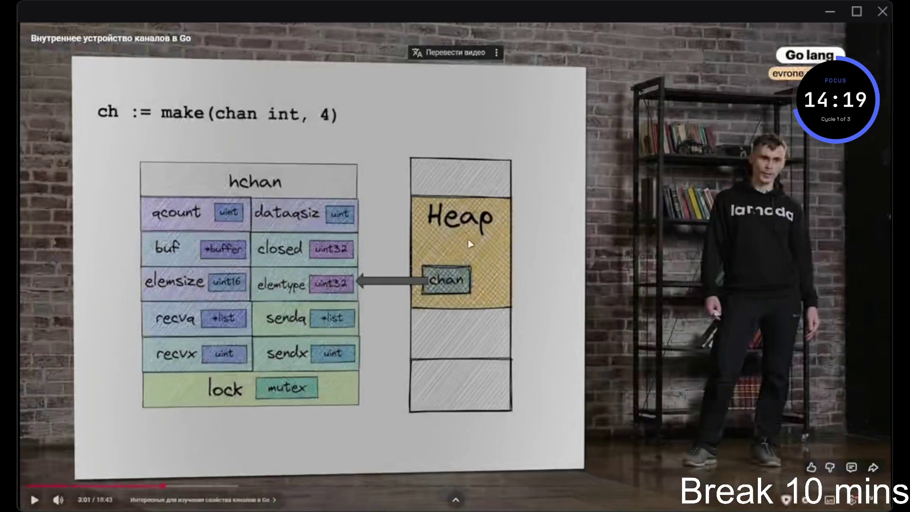
pyautogui.press('Escape')
pyautogui.click(183, 30)
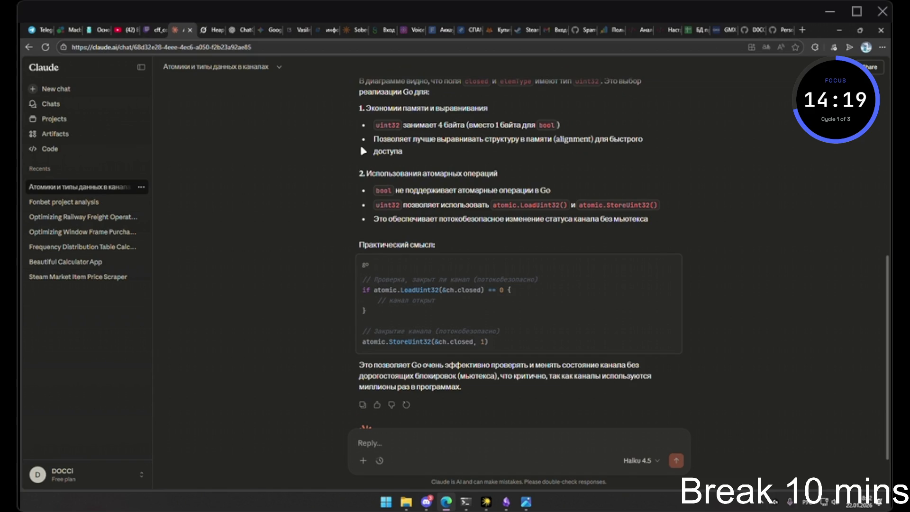
pyautogui.scroll(2, 362, 151)
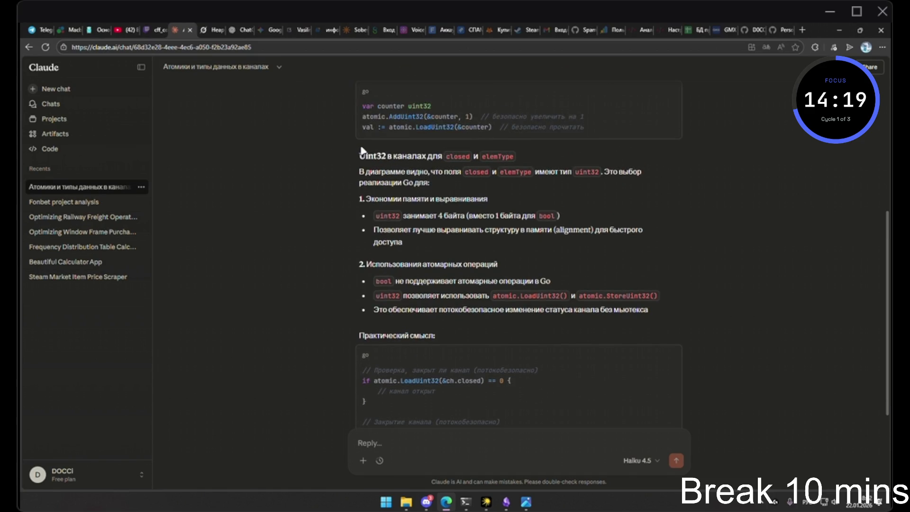
pyautogui.doubleClick(575, 229)
pyautogui.hotkey('ctrl', 'c')
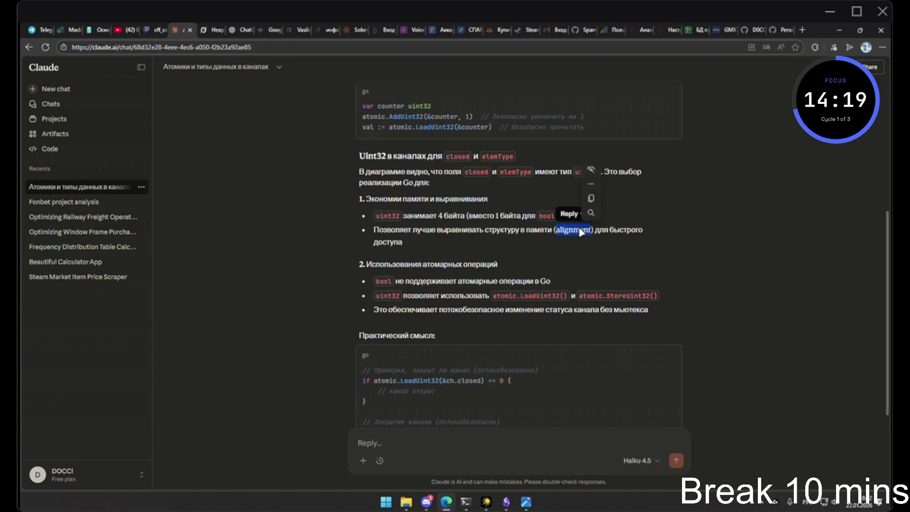
pyautogui.click(224, 119)
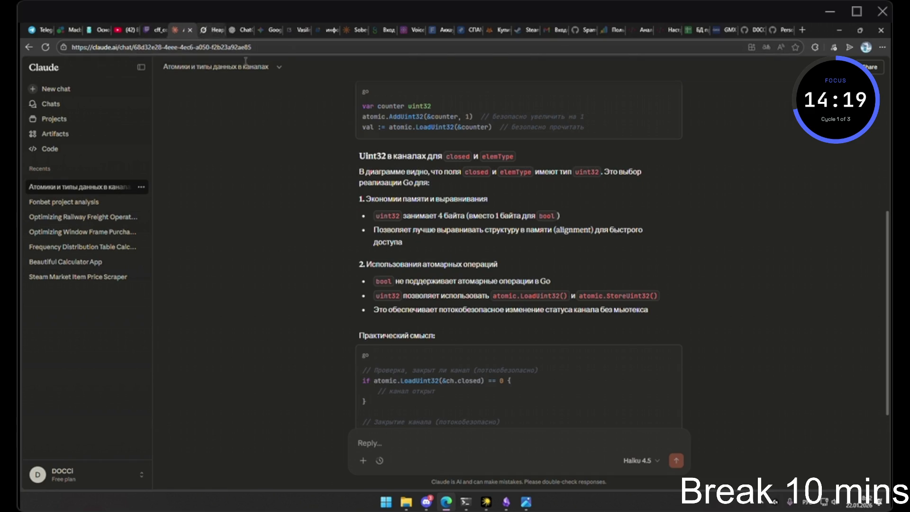
pyautogui.hotkey('alt', 'Tab')
# Append 'alignment' to the end of the uint32 card and shrink the card to fit its text
pyautogui.doubleClick(466, 302)
pyautogui.click(521, 306)
pyautogui.hotkey('ctrl', 'v')
pyautogui.click(605, 303)
pyautogui.doubleClick(538, 334)
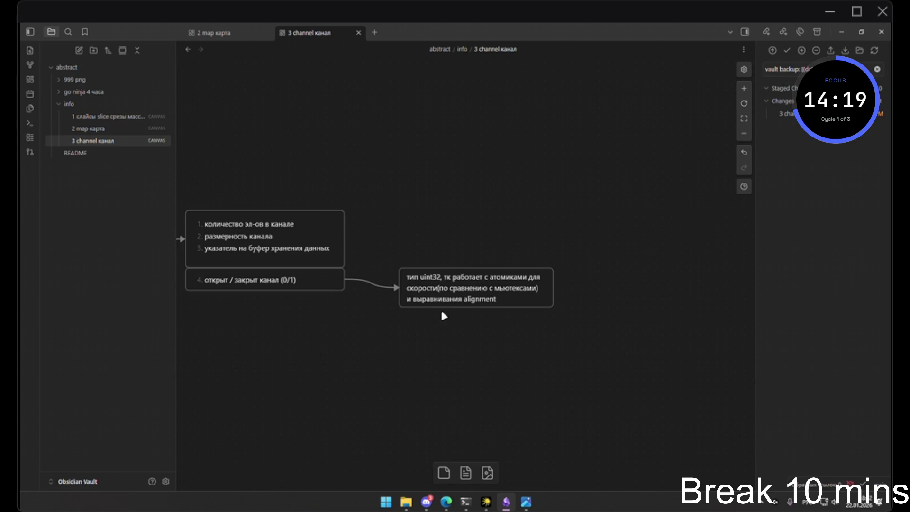
# Open the channel diagram image and pan around it
pyautogui.hotkey('alt', 'Tab')
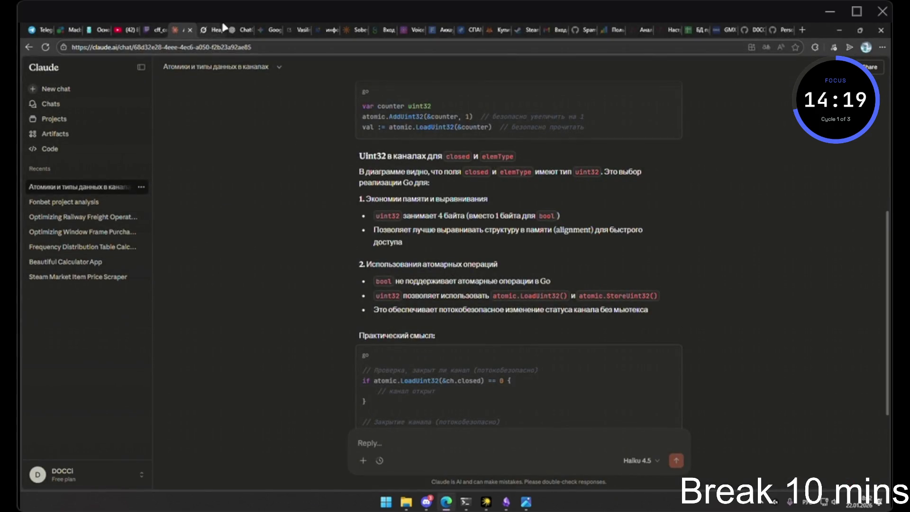
pyautogui.hotkey('alt', 'Tab')
pyautogui.hotkey('alt', 'Tab')
pyautogui.click(215, 308)
pyautogui.scroll(1, 571, 228)
pyautogui.moveTo(571, 227); pyautogui.dragTo(507, 228)
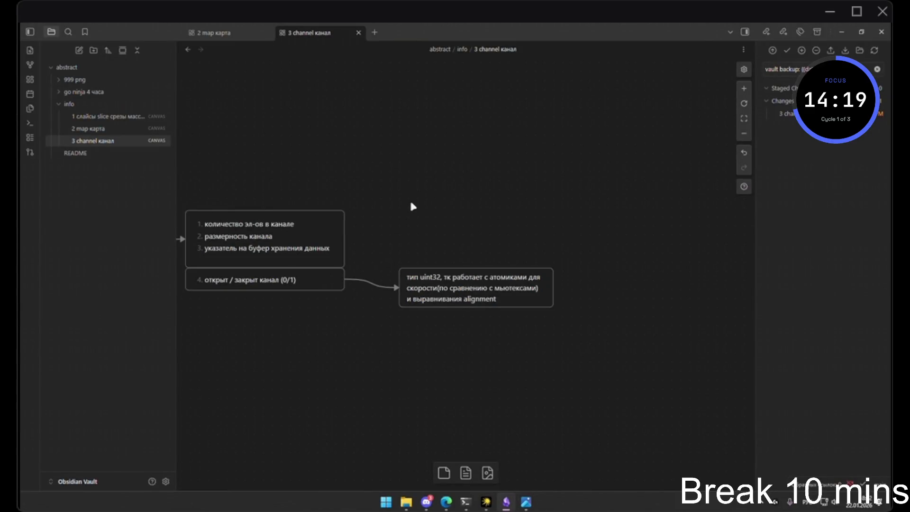
pyautogui.moveTo(411, 203); pyautogui.dragTo(479, 199)
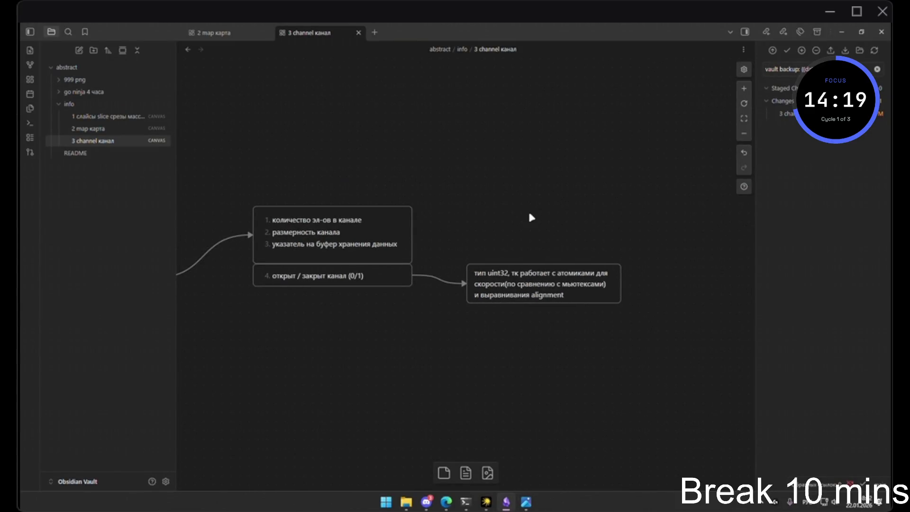
# Prefix the uint32 card text with 'вместо bool'
pyautogui.hotkey('alt', 'Tab')
pyautogui.hotkey('alt', 'Tab')
pyautogui.click(590, 290)
pyautogui.click(589, 292)
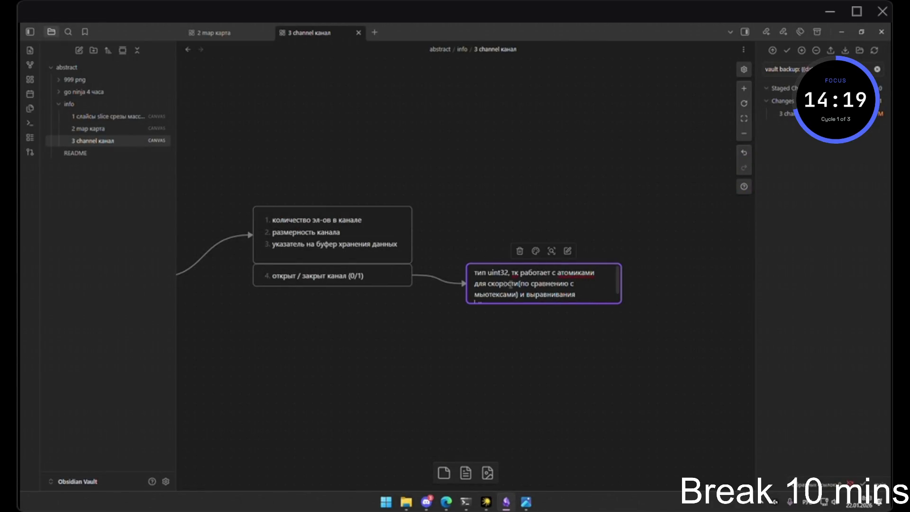
pyautogui.write('вместо bo')
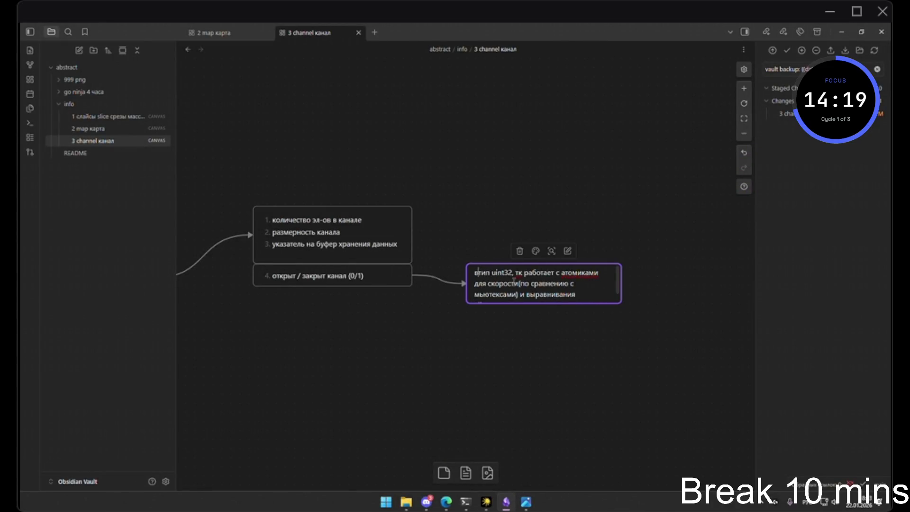
pyautogui.write('ol')
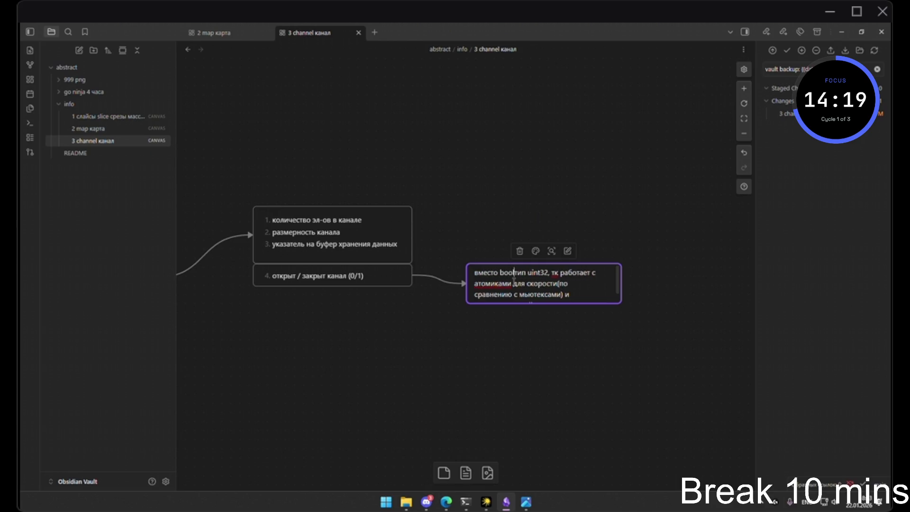
pyautogui.click(609, 348)
# Resize the uint32 card to fit its text and shorten the channel fields card slightly
pyautogui.moveTo(622, 307)
pyautogui.mouseDown()
pyautogui.moveTo(636, 311)
pyautogui.moveTo(608, 304)
pyautogui.mouseUp()
pyautogui.click(648, 342)
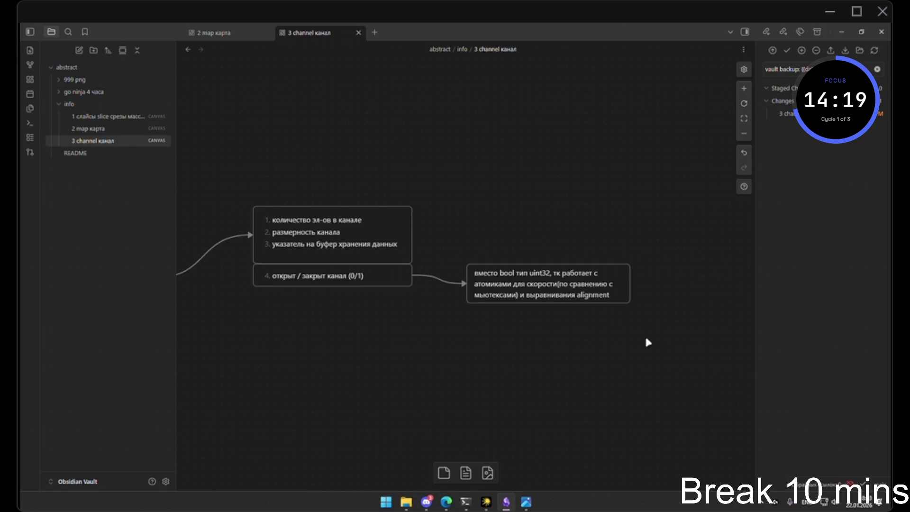
pyautogui.hscroll(-5, 479, 291)
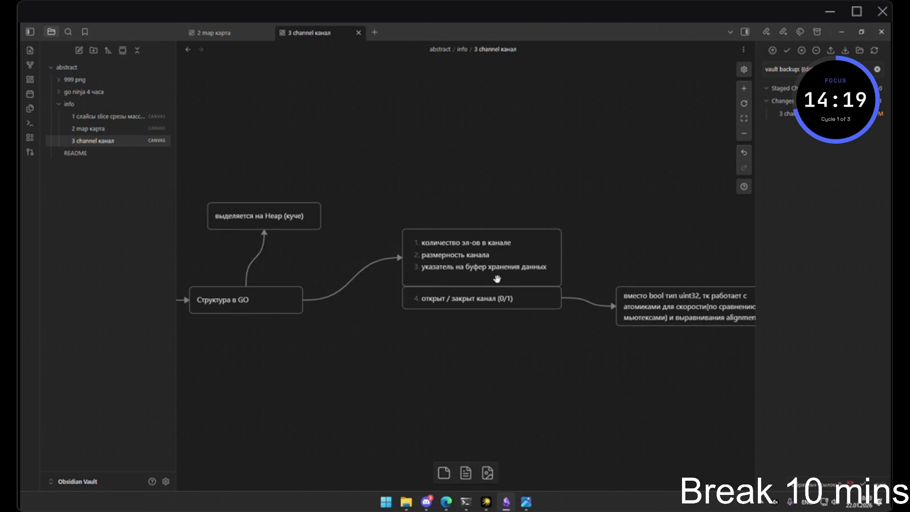
pyautogui.moveTo(514, 230); pyautogui.dragTo(514, 236)
pyautogui.click(530, 206)
# Scroll through Claude's reply about atomics in the browser
pyautogui.moveTo(370, 307); pyautogui.dragTo(406, 308)
pyautogui.scroll(-4, 418, 328)
pyautogui.hotkey('alt', 'Tab')
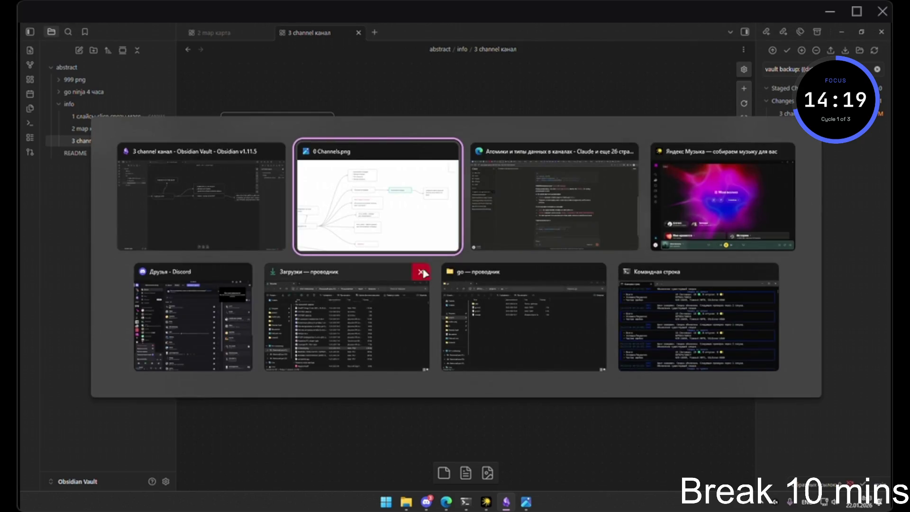
pyautogui.hotkey('alt', 'Tab')
pyautogui.scroll(2, 311, 178)
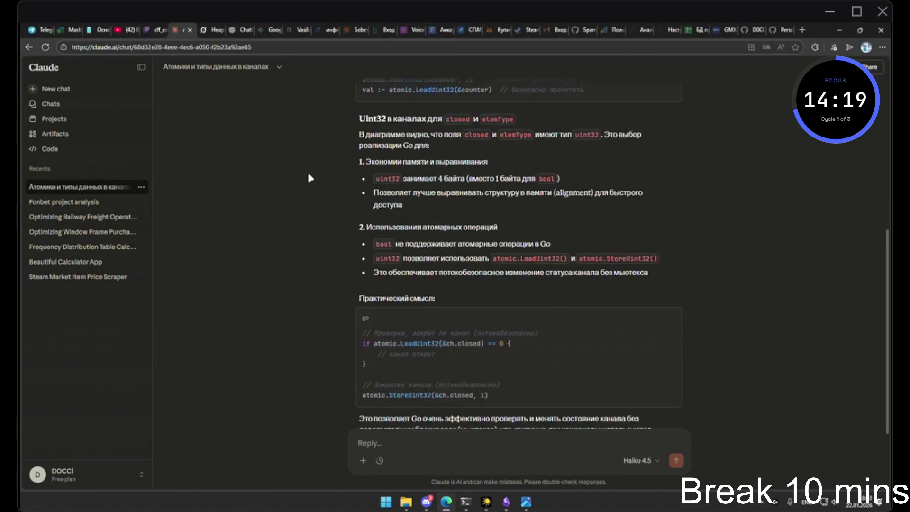
pyautogui.scroll(-2, 308, 176)
pyautogui.scroll(5, 303, 181)
pyautogui.scroll(-5, 301, 184)
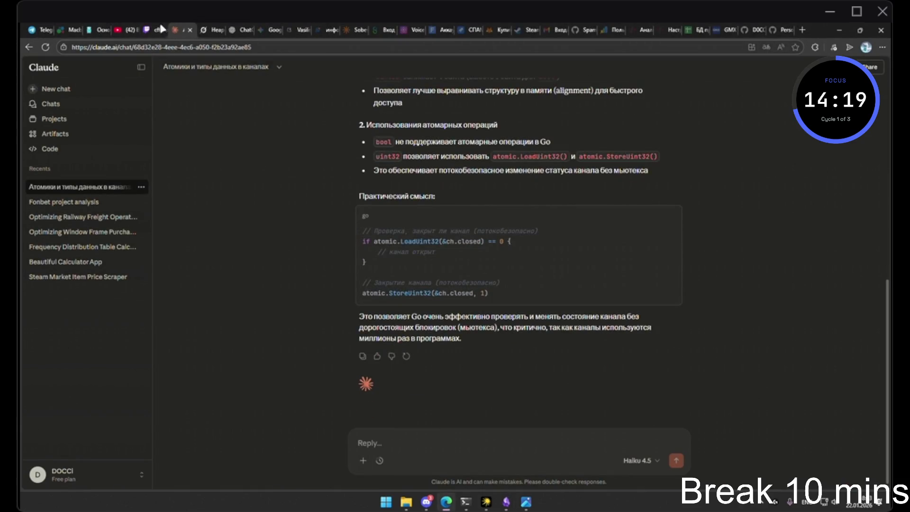
# Watch the Go channels video fullscreen to the 3:24 hchan diagram, then show 0 Channels.png
pyautogui.click(134, 26)
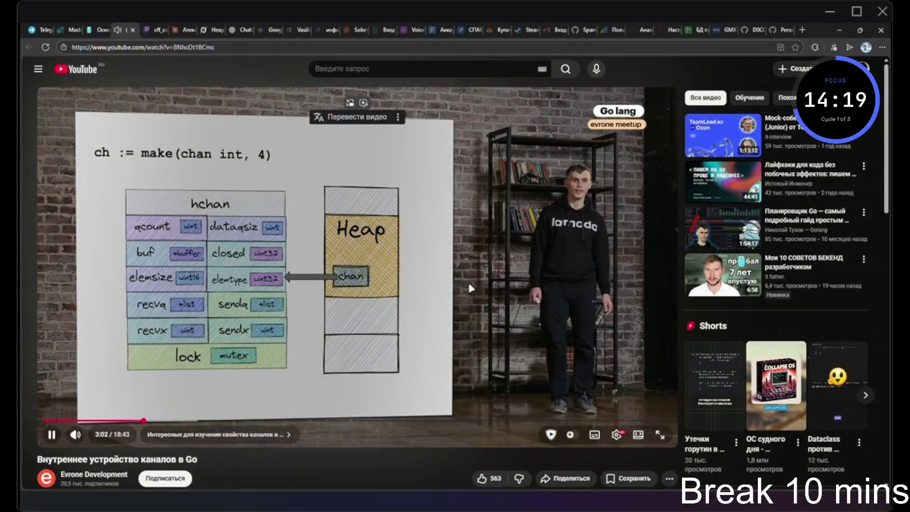
pyautogui.doubleClick(471, 286)
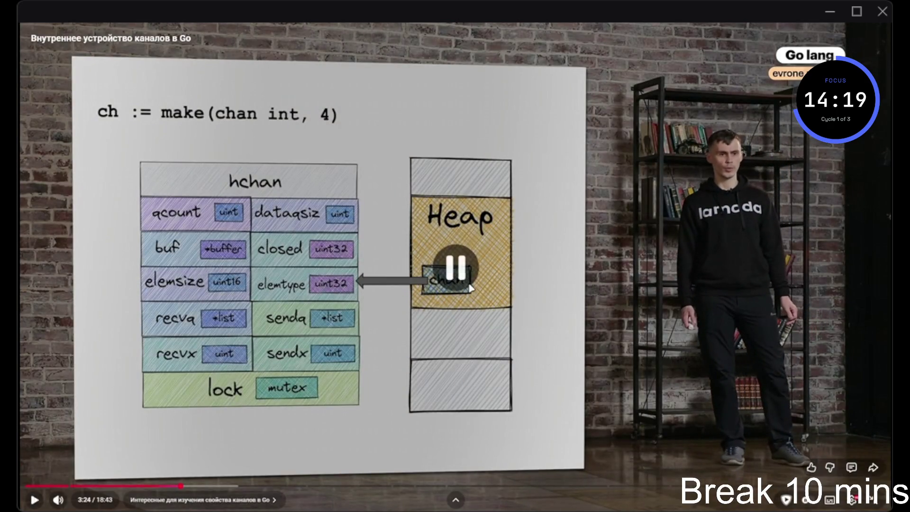
pyautogui.hotkey('alt', 'Tab')
pyautogui.click(470, 230)
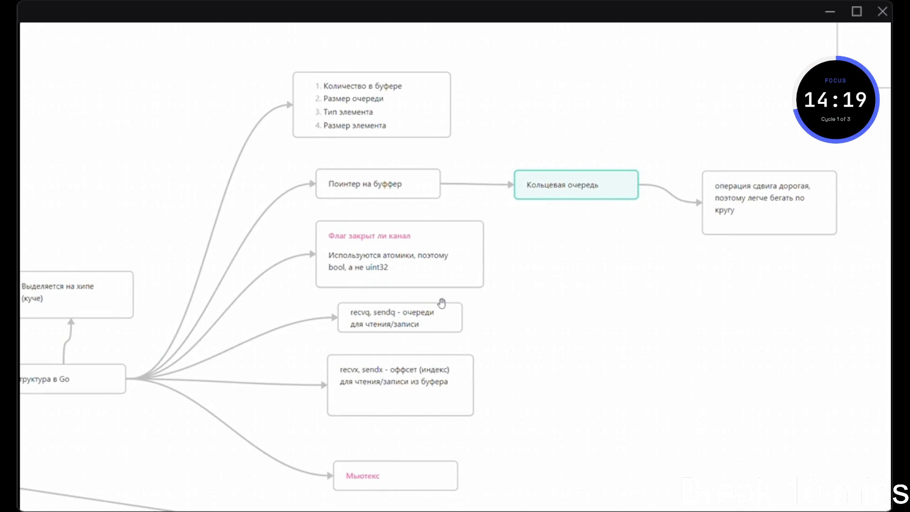
# Check the channel diagram, then extend card 4 and place the recevx, sendx card below it
pyautogui.hotkey('alt', 'Tab')
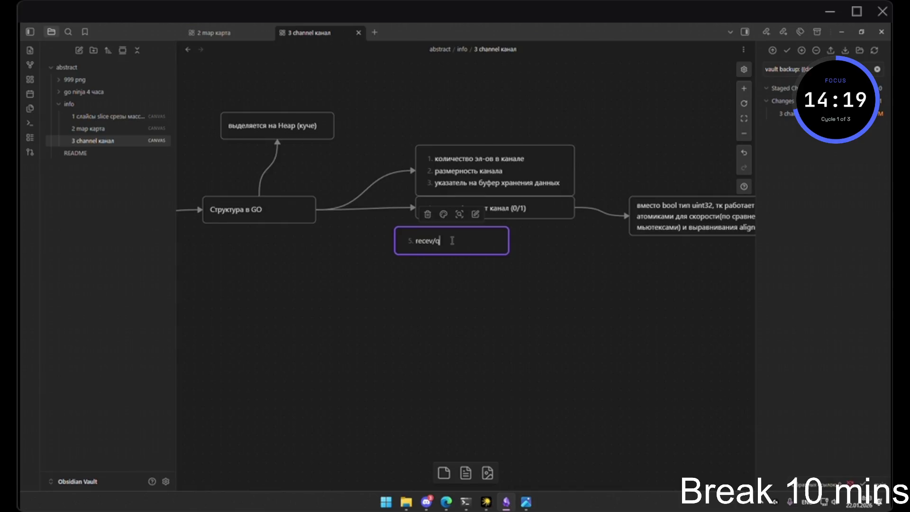
pyautogui.hotkey('alt', 'Tab')
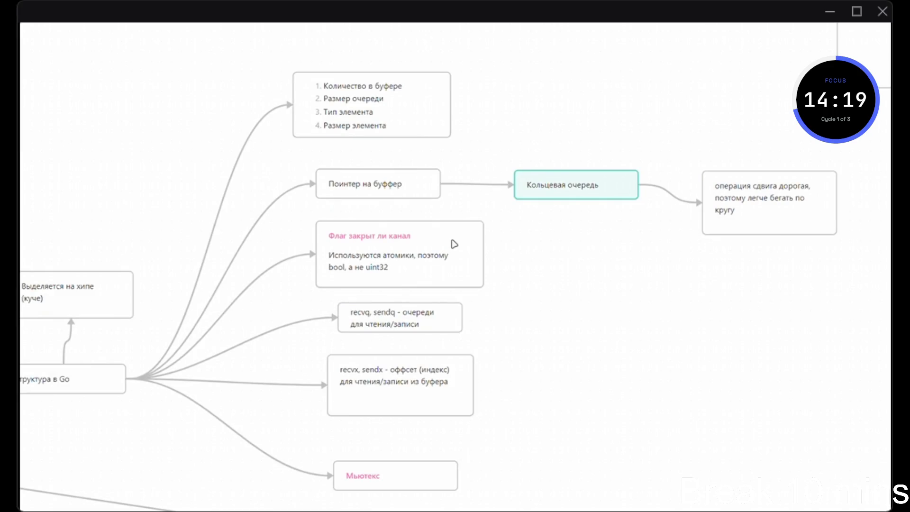
pyautogui.hotkey('alt', 'Tab')
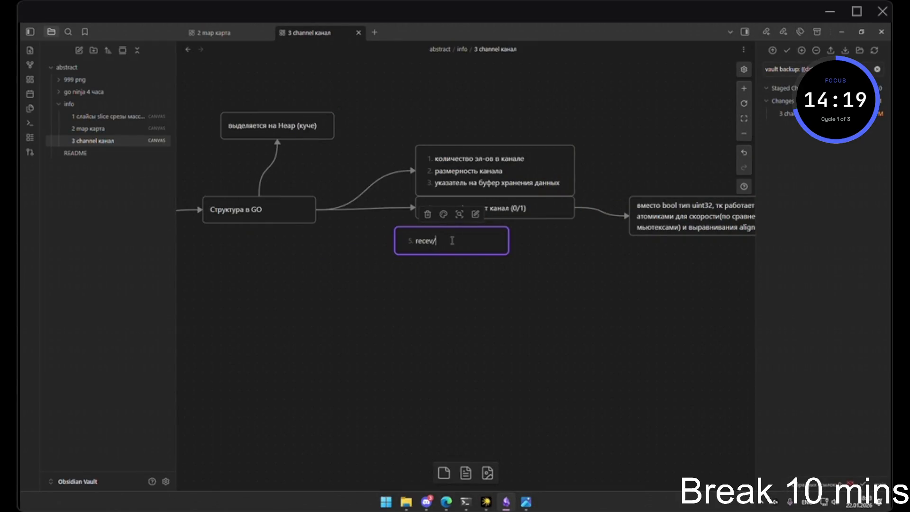
pyautogui.hotkey('alt', 'Tab')
pyautogui.hotkey('alt', 'Tab')
pyautogui.moveTo(315, 209)
pyautogui.mouseDown()
pyautogui.moveTo(375, 262)
pyautogui.moveTo(401, 240)
pyautogui.mouseUp()
pyautogui.moveTo(457, 244); pyautogui.dragTo(487, 237)
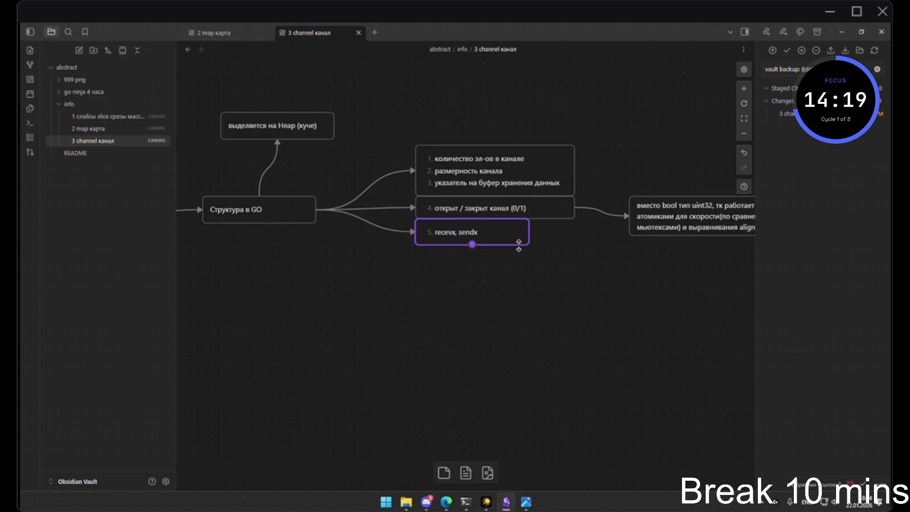
pyautogui.moveTo(544, 219); pyautogui.dragTo(558, 225)
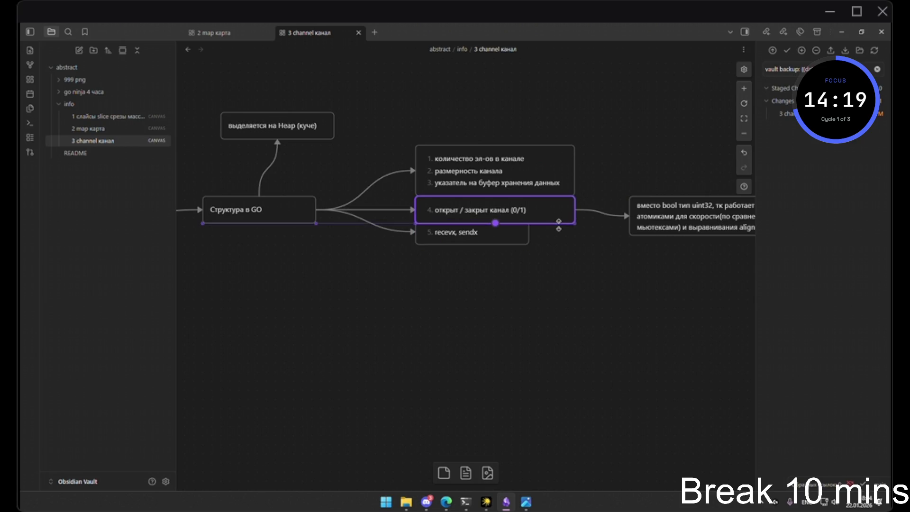
pyautogui.moveTo(495, 231)
pyautogui.mouseDown()
pyautogui.moveTo(497, 248)
pyautogui.moveTo(497, 240)
pyautogui.mouseUp()
pyautogui.click(508, 255)
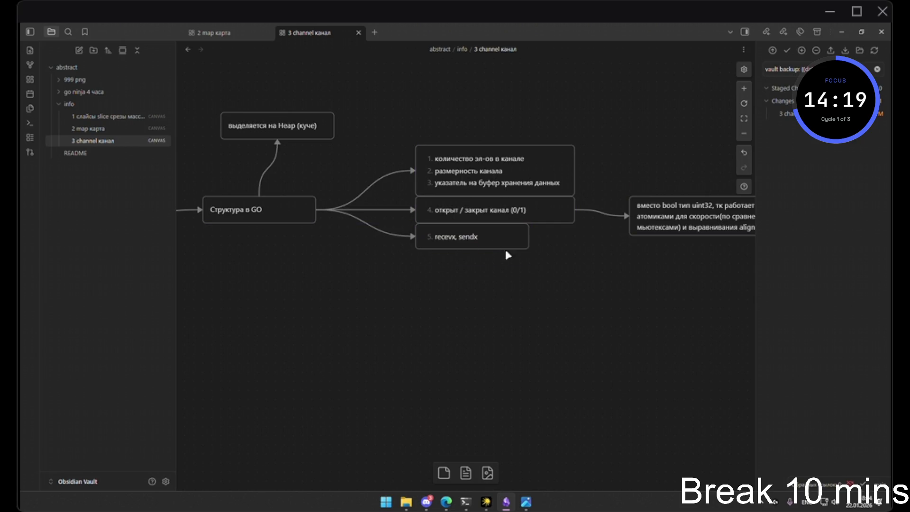
pyautogui.scroll(3, 508, 256)
pyautogui.scroll(2, 513, 292)
# Widen card 5 to match card 4 and append 'апись' to its text
pyautogui.moveTo(508, 289); pyautogui.dragTo(574, 293)
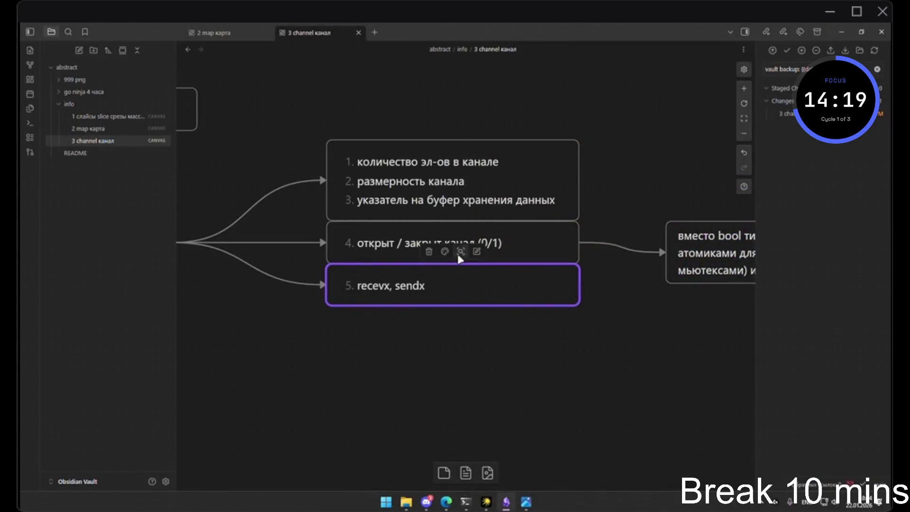
pyautogui.doubleClick(459, 282)
pyautogui.click(459, 283)
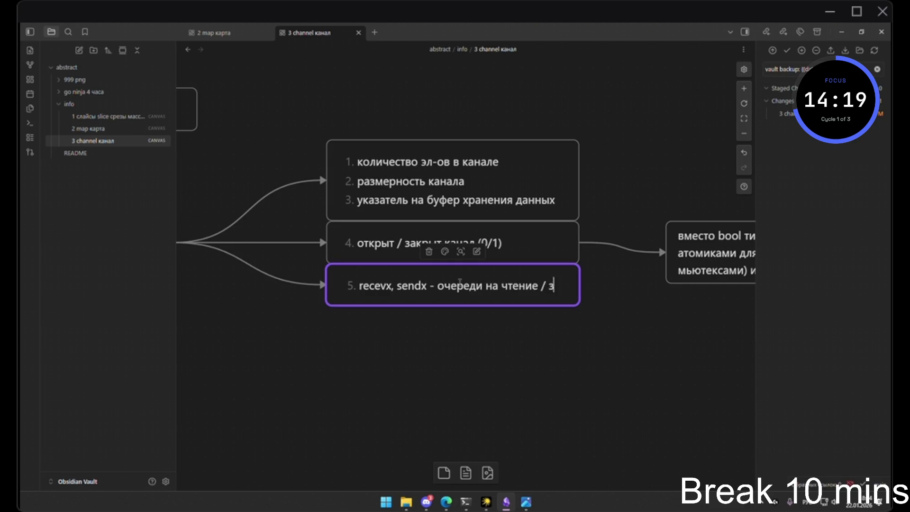
pyautogui.write('апись')
pyautogui.click(523, 388)
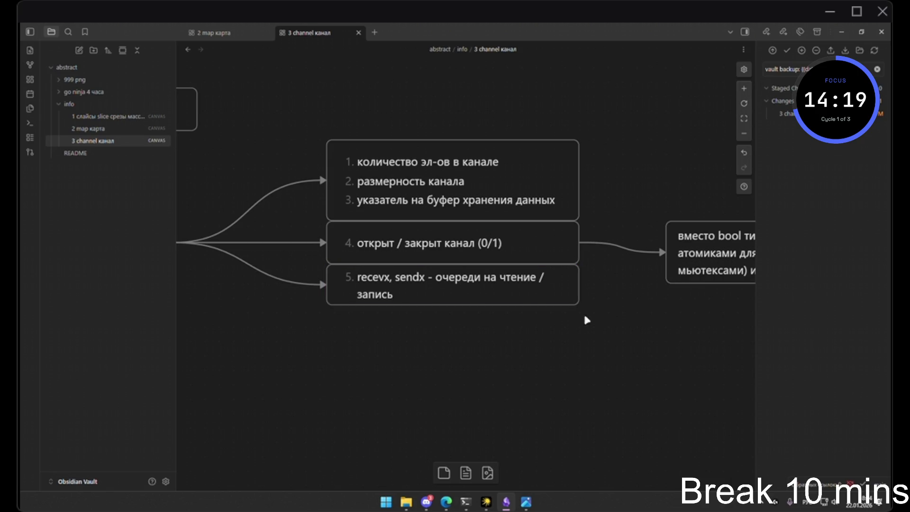
# Give cards 1, 4 and 5 one common width and adjust card 5's height
pyautogui.moveTo(579, 182); pyautogui.dragTo(593, 182)
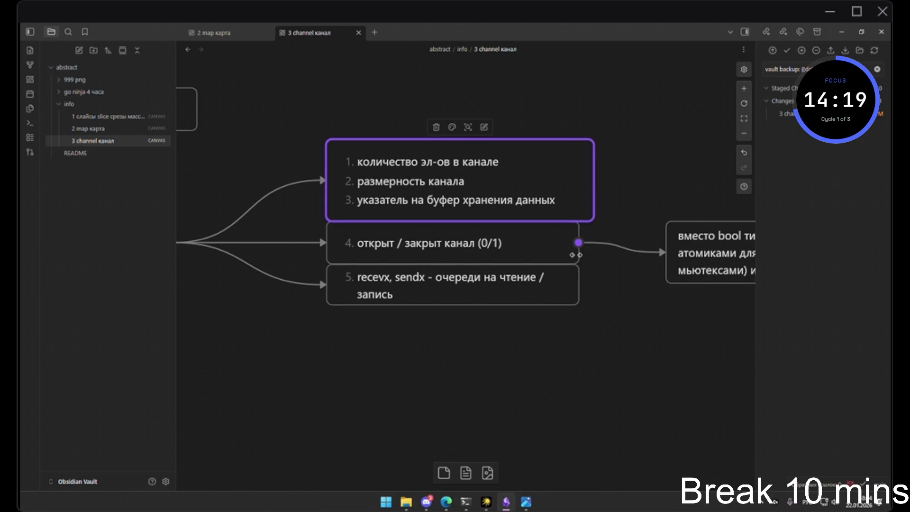
pyautogui.moveTo(578, 255); pyautogui.dragTo(593, 254)
pyautogui.moveTo(578, 293); pyautogui.dragTo(609, 303)
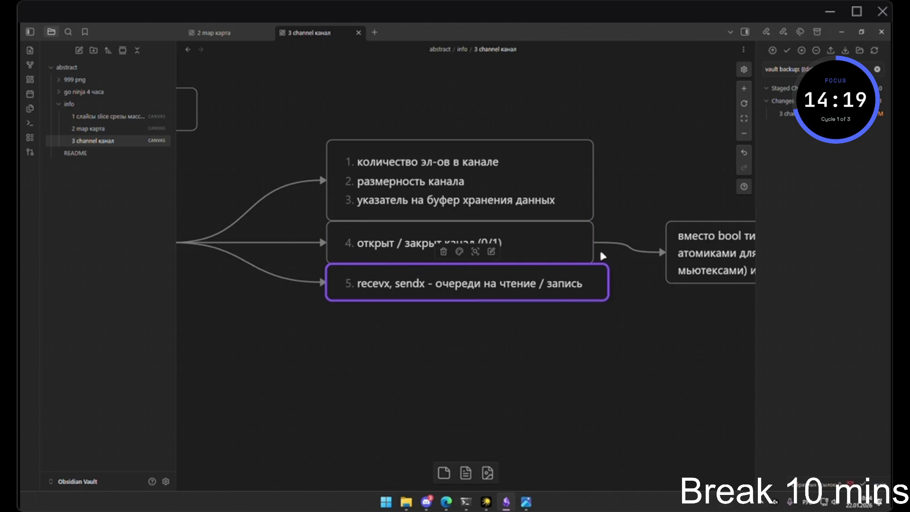
pyautogui.moveTo(596, 250); pyautogui.dragTo(607, 245)
pyautogui.moveTo(593, 180); pyautogui.dragTo(607, 180)
pyautogui.click(656, 303)
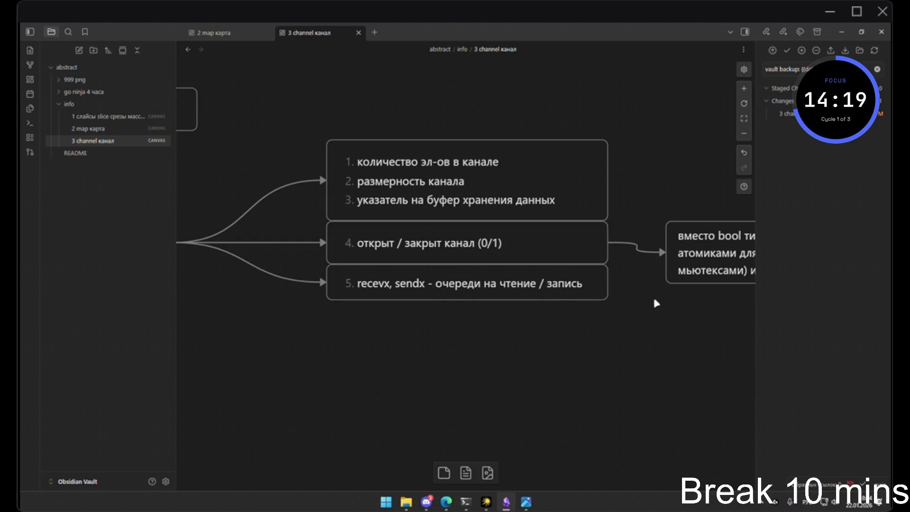
pyautogui.moveTo(576, 298); pyautogui.dragTo(576, 311)
pyautogui.click(583, 346)
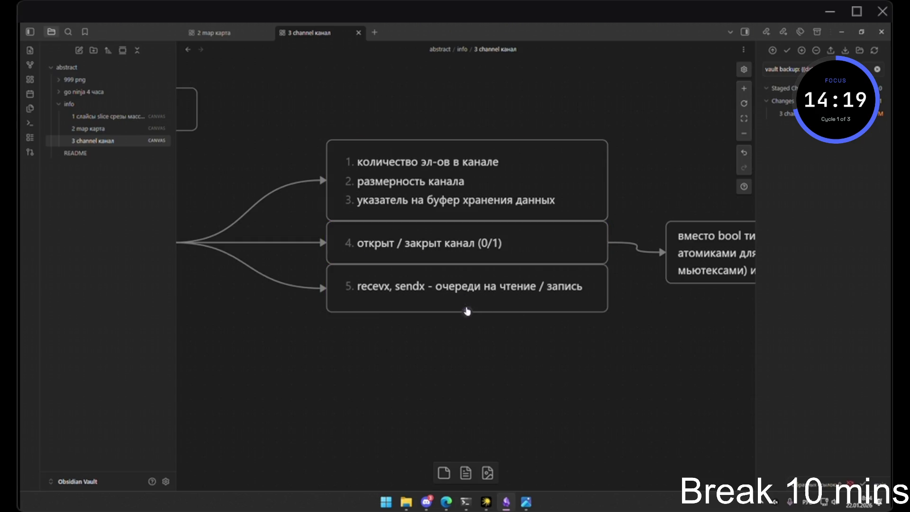
pyautogui.moveTo(482, 313); pyautogui.dragTo(482, 301)
pyautogui.click(495, 331)
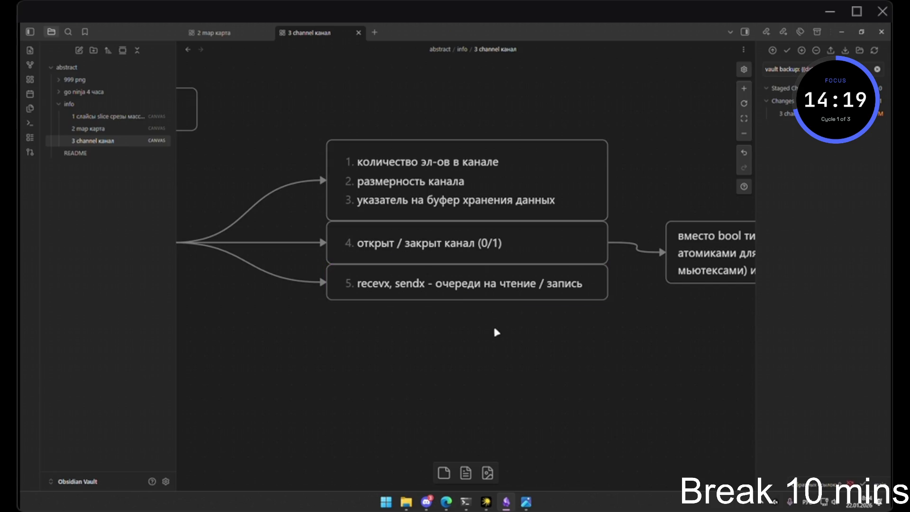
# Raise card 5's top edge and move it clear of card 4
pyautogui.scroll(2, 419, 259)
pyautogui.moveTo(423, 266)
pyautogui.mouseDown()
pyautogui.moveTo(420, 252)
pyautogui.moveTo(433, 295)
pyautogui.mouseUp()
pyautogui.click(467, 360)
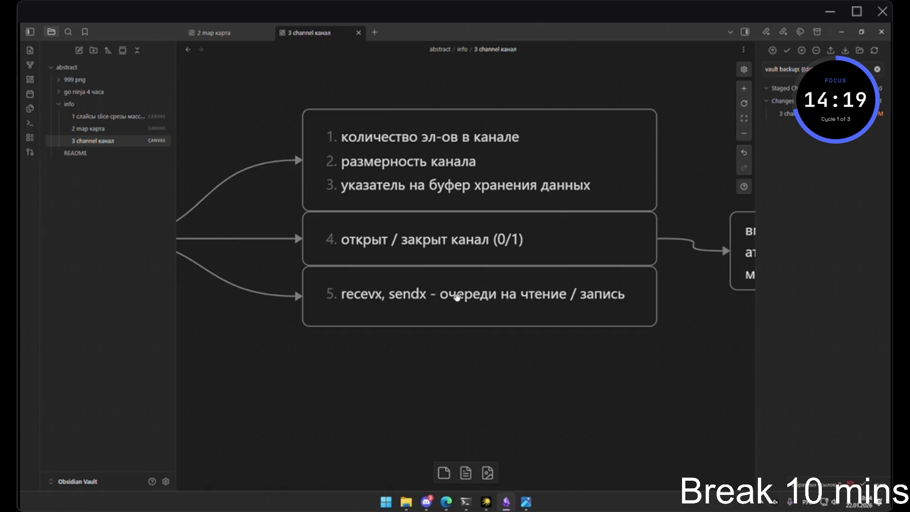
pyautogui.scroll(-5, 486, 353)
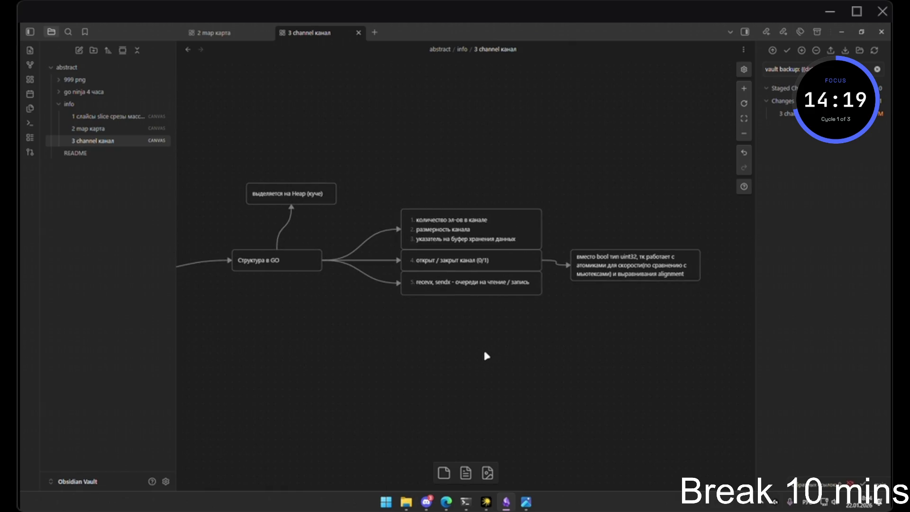
pyautogui.click(473, 294)
pyautogui.click(497, 302)
pyautogui.scroll(3, 470, 292)
# Shorten the open/closed card and snap the recevx, sendx card directly under it
pyautogui.click(491, 256)
pyautogui.moveTo(504, 272); pyautogui.dragTo(507, 295)
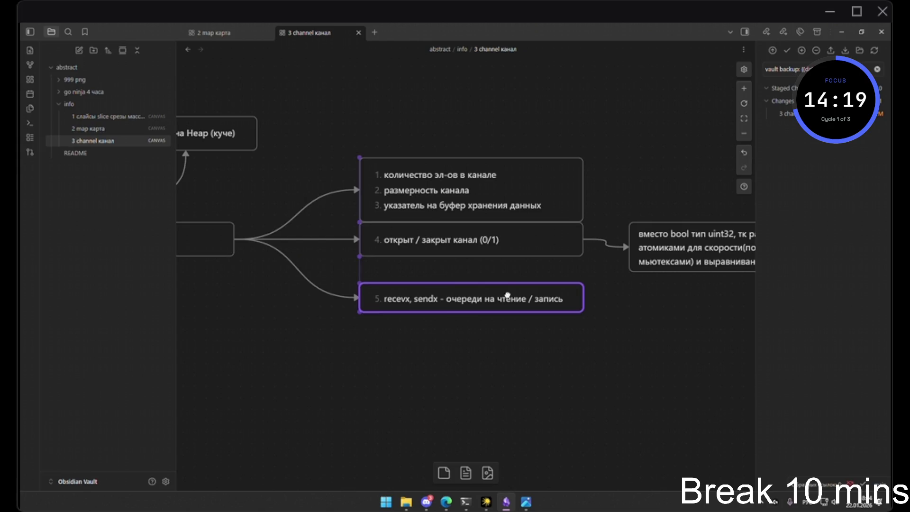
pyautogui.moveTo(509, 256); pyautogui.dragTo(509, 250)
pyautogui.click(510, 277)
pyautogui.click(507, 299)
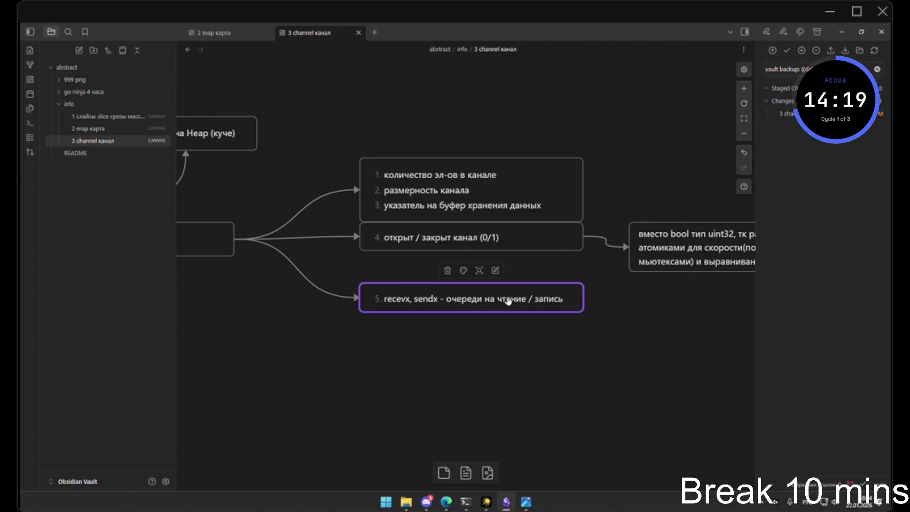
pyautogui.moveTo(523, 290); pyautogui.dragTo(526, 260)
pyautogui.click(549, 326)
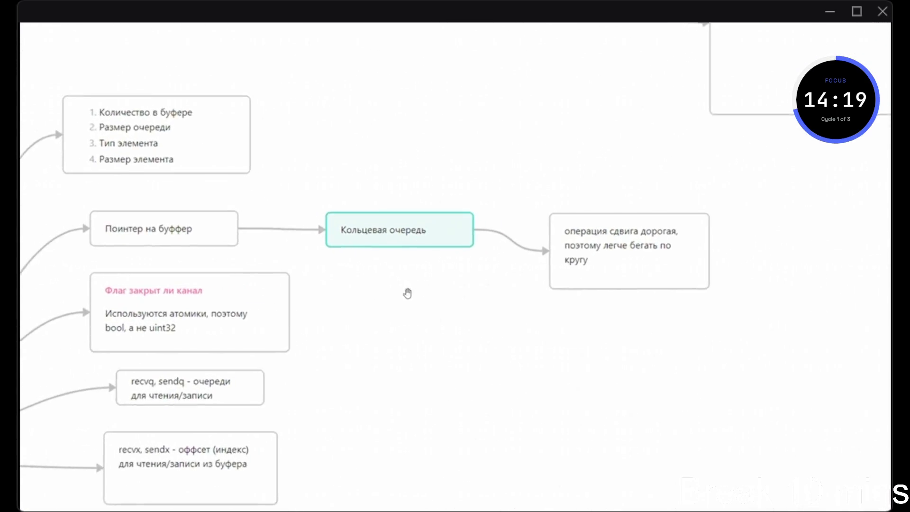
# Replay the Go channels video, rewinding about 20 seconds, and pause on the heap slide
pyautogui.hotkey('alt', 'Tab')
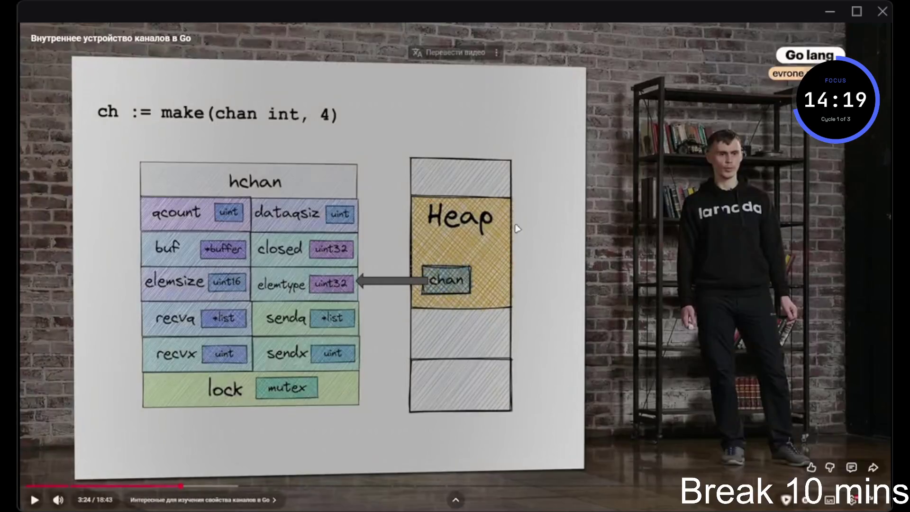
pyautogui.click(470, 204)
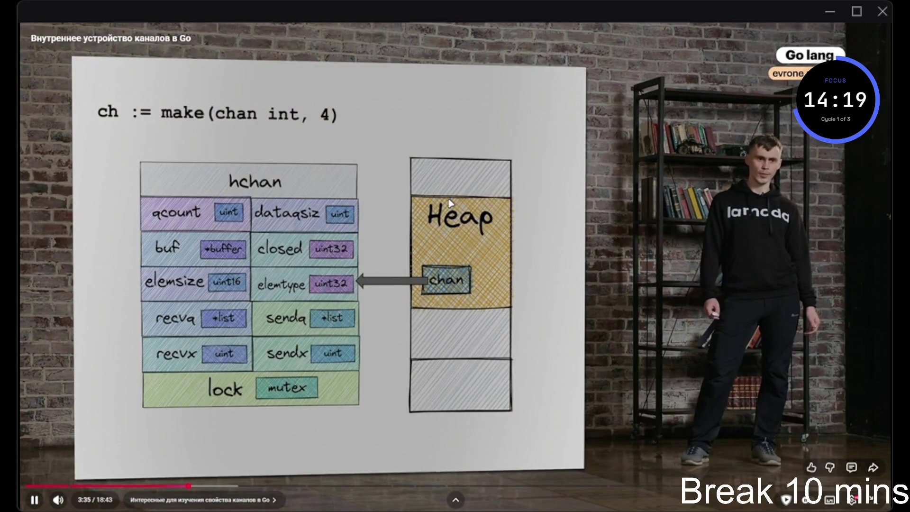
pyautogui.press('Left')
pyautogui.press('Left')
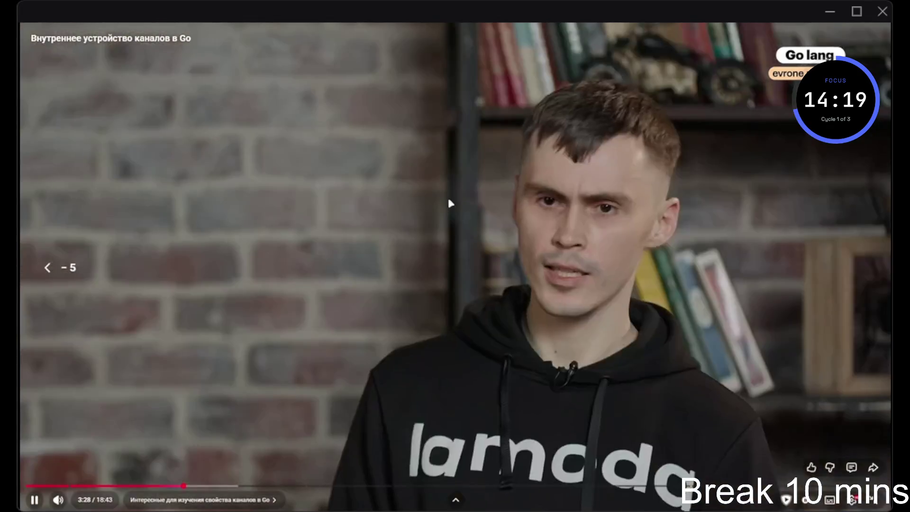
pyautogui.press('Left')
pyautogui.press('Left')
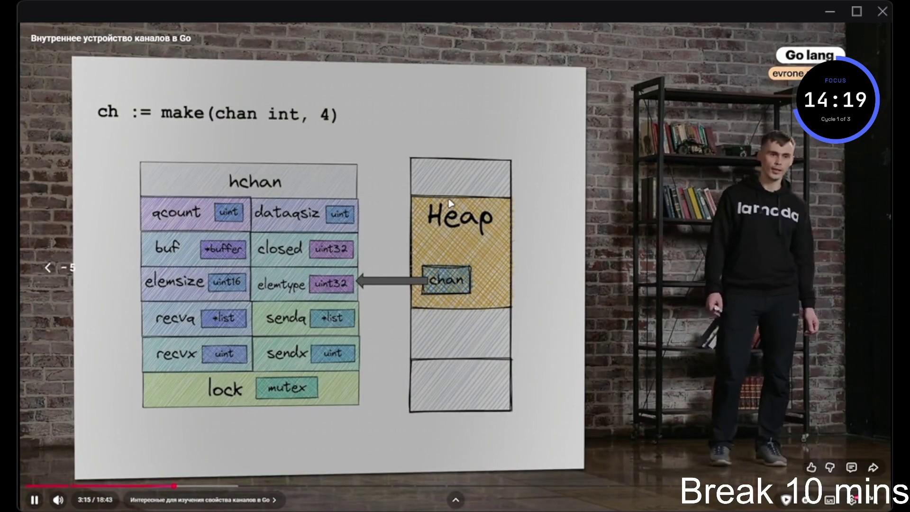
pyautogui.press('Left')
pyautogui.press('Left')
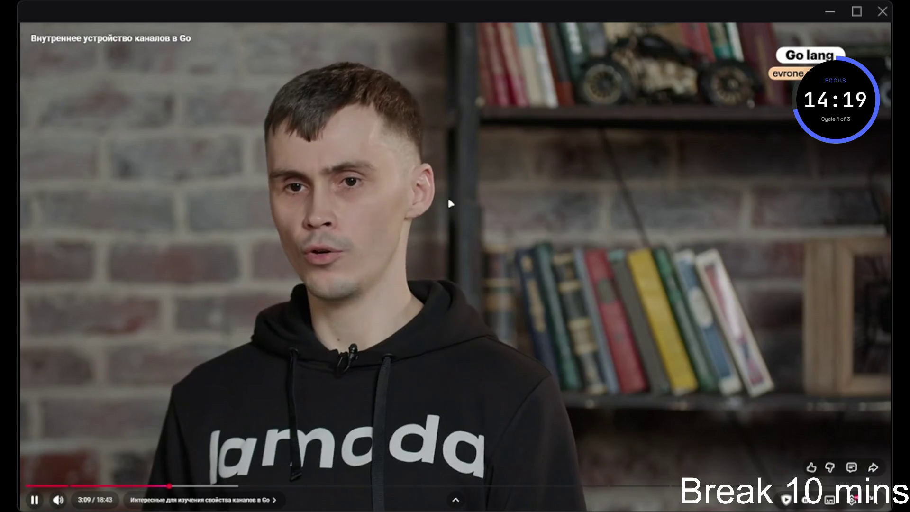
pyautogui.press('space')
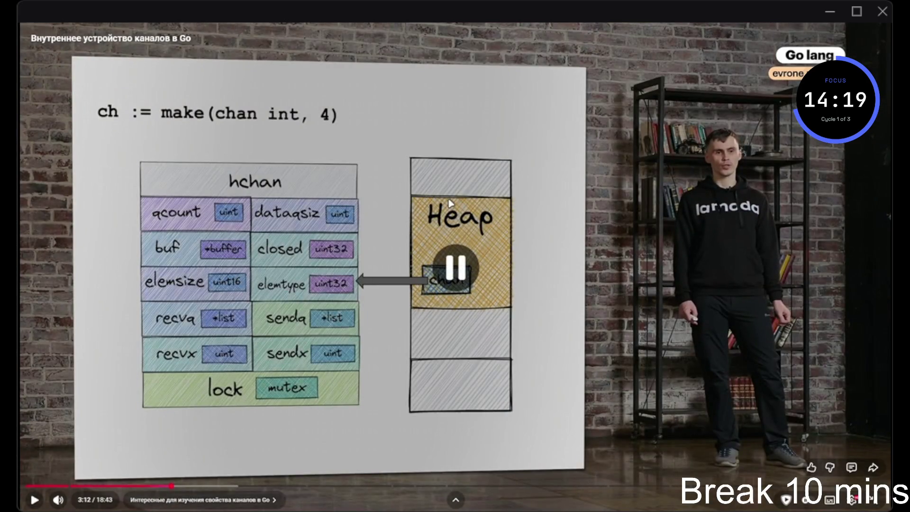
# Rewind the video five more seconds, pause, and pan the reference diagram to its lower cards
pyautogui.press('space')
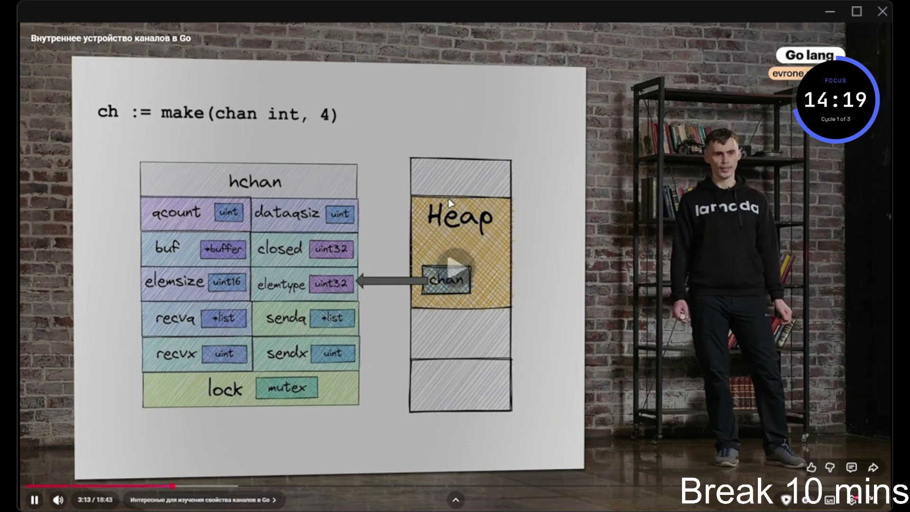
pyautogui.press('Left')
pyautogui.press('space')
pyautogui.hotkey('alt', 'Tab')
pyautogui.moveTo(396, 195)
pyautogui.mouseDown()
pyautogui.moveTo(394, 207)
pyautogui.moveTo(422, 140)
pyautogui.mouseUp()
pyautogui.hotkey('alt', 'Tab')
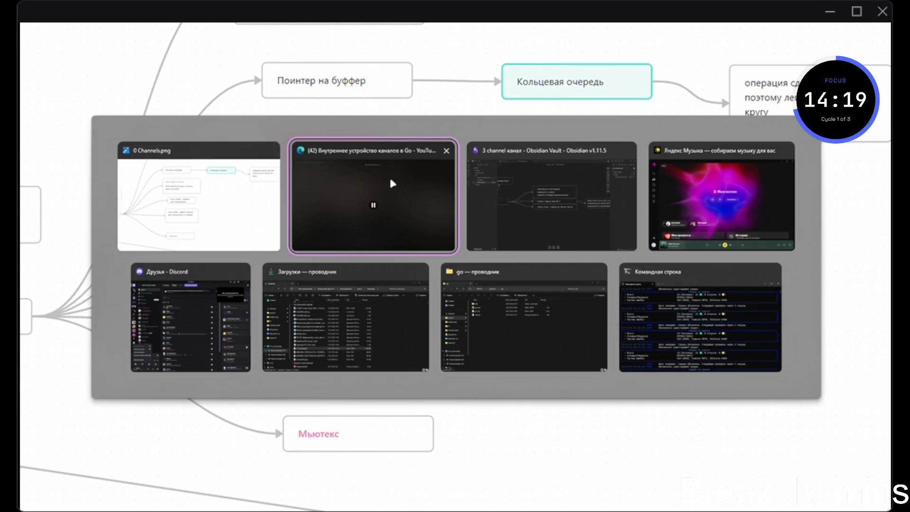
# Change card 5's text from 'recevx, sendx' to 'recevq, sendq'
pyautogui.click(408, 263)
pyautogui.doubleClick(407, 264)
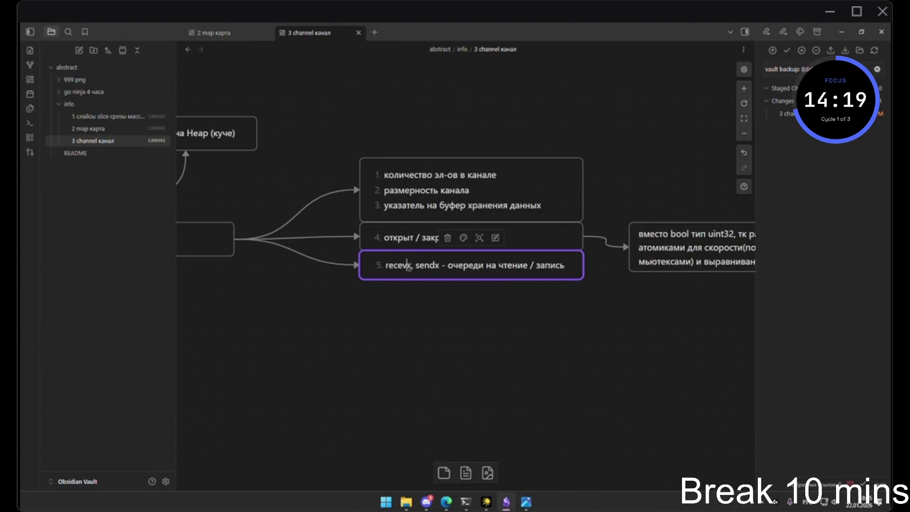
pyautogui.press('BackSpace')
pyautogui.write('й')
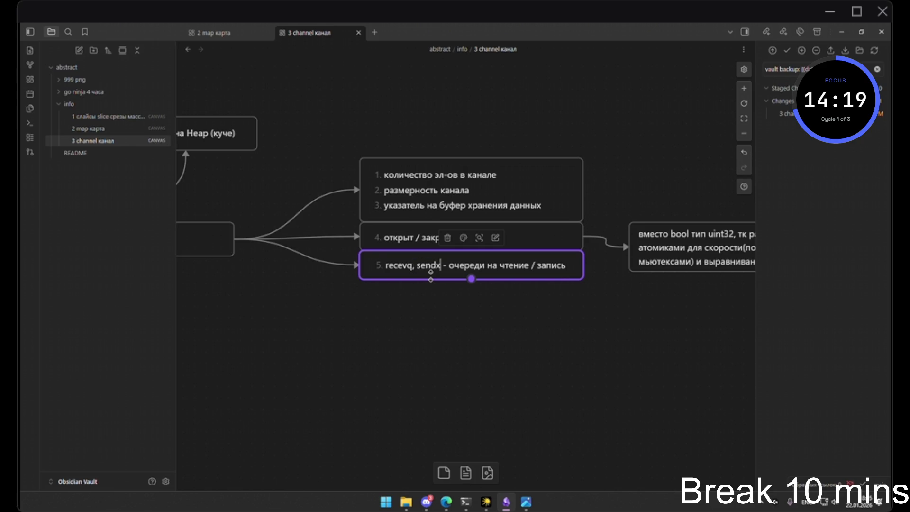
pyautogui.press('BackSpace')
pyautogui.write('q')
pyautogui.click(461, 324)
# Compare with the channel diagram and play part of the Go channels video
pyautogui.hotkey('alt', 'Tab')
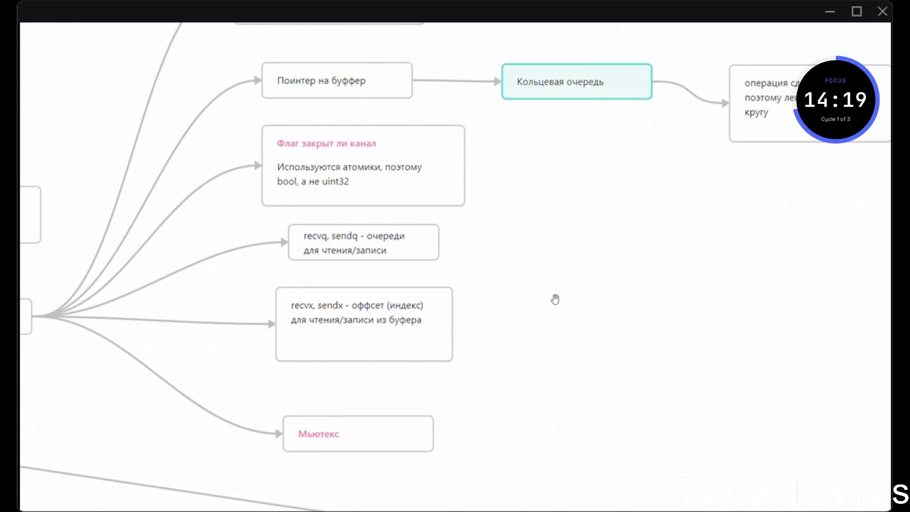
pyautogui.hotkey('alt', 'Tab')
pyautogui.hotkey('alt', 'Tab')
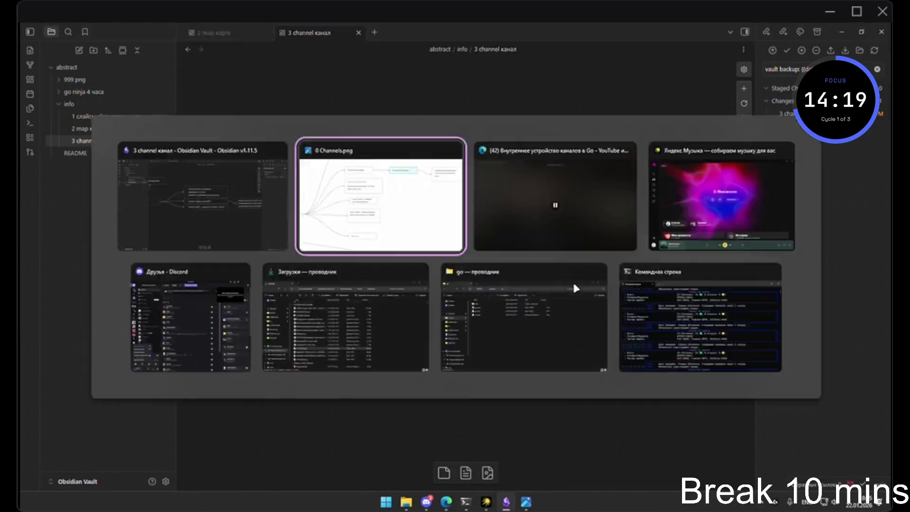
pyautogui.hotkey('alt', 'Tab')
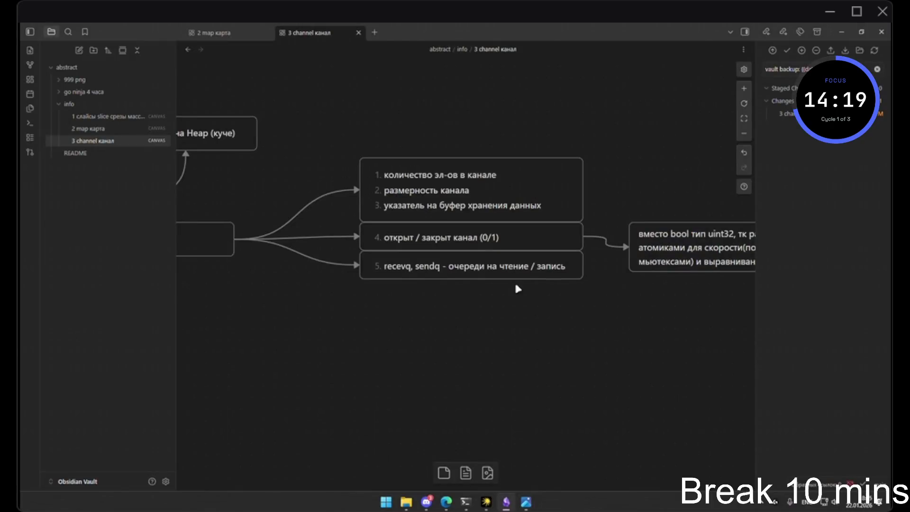
pyautogui.hotkey('alt', 'Tab')
pyautogui.press('Tab')
pyautogui.click(525, 260)
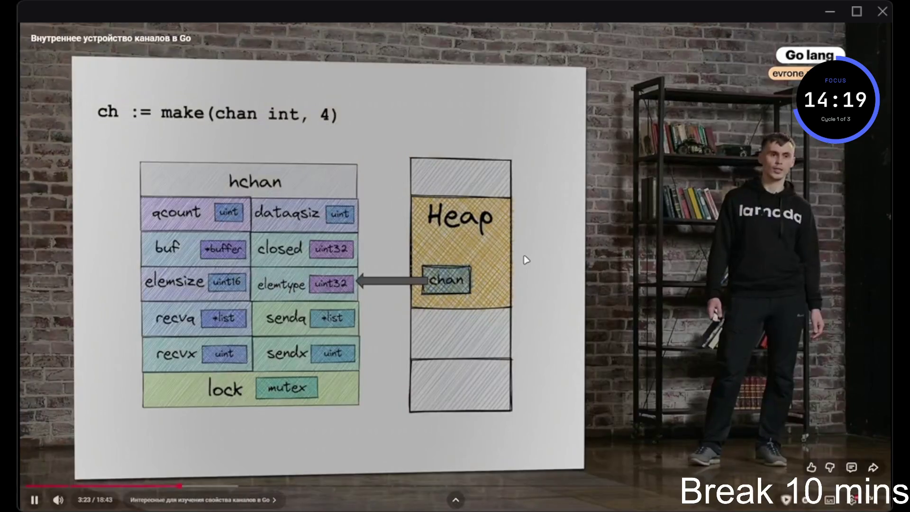
pyautogui.click(526, 260)
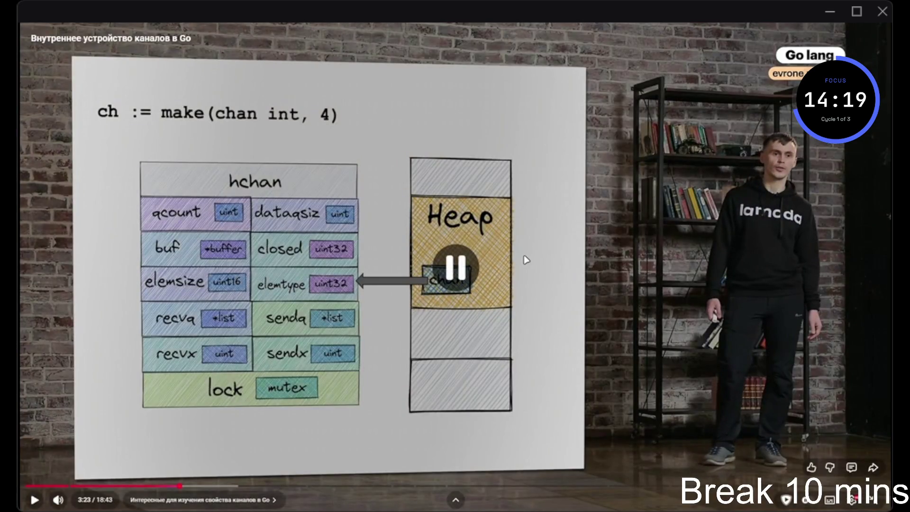
pyautogui.hotkey('alt', 'Tab')
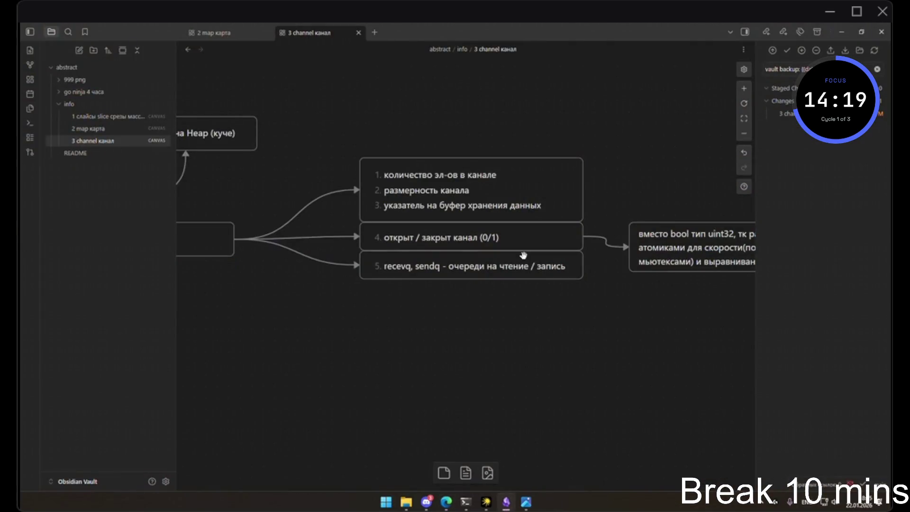
pyautogui.hotkey('alt', 'Tab')
pyautogui.click(526, 260)
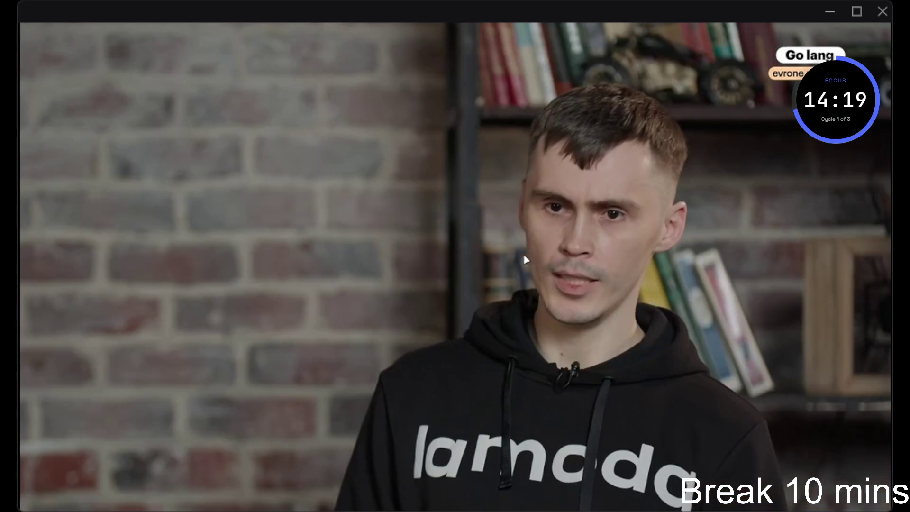
pyautogui.hotkey('alt', 'Tab')
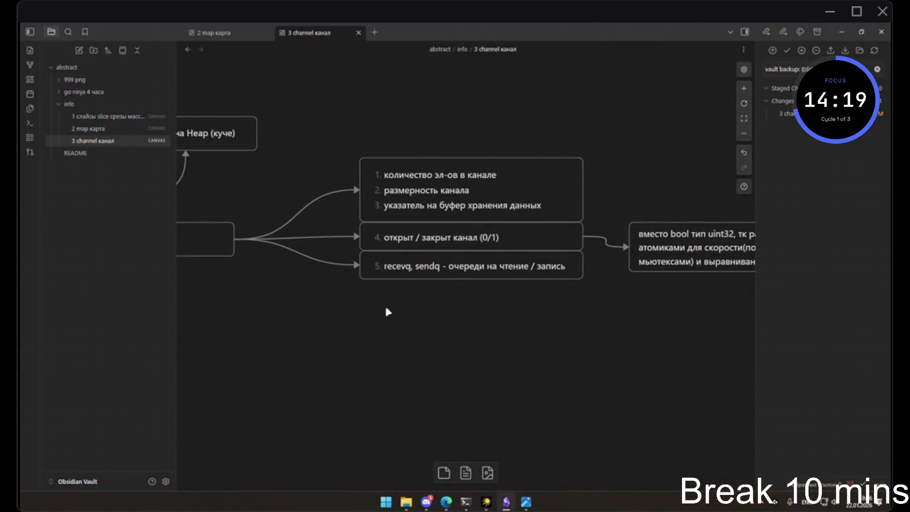
# Duplicate card 5 below as card 6 reading 'recevx, sendx - счетчики на чтение / запись'
pyautogui.click(425, 264)
pyautogui.moveTo(446, 264); pyautogui.dragTo(445, 300)
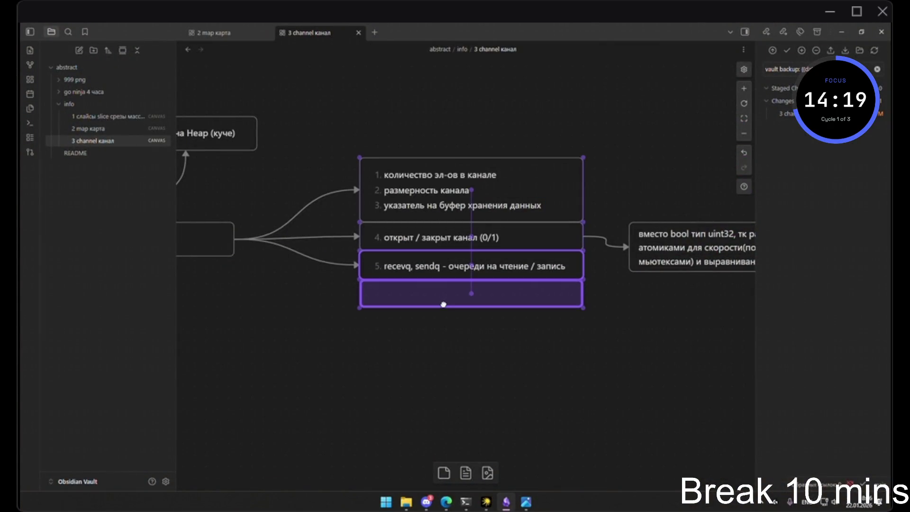
pyautogui.doubleClick(382, 297)
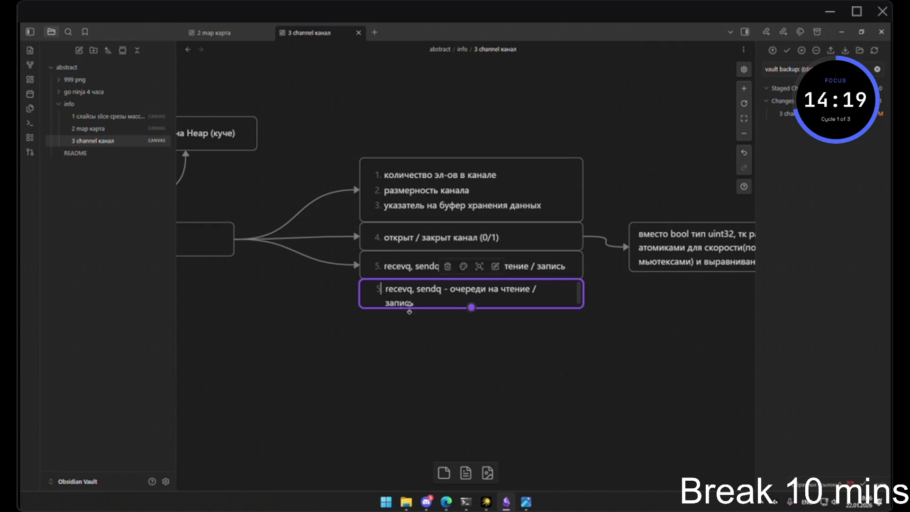
pyautogui.press('BackSpace')
pyautogui.write('6')
pyautogui.press('Delete')
pyautogui.write('x')
pyautogui.press('BackSpace')
pyautogui.write('x')
pyautogui.hotkey('ctrl', 'Delete')
pyautogui.write('счетчики')
pyautogui.click(428, 360)
# Check the diagram, replay ten seconds of the video, then return and select card 6
pyautogui.hotkey('alt', 'Tab')
pyautogui.press('Tab')
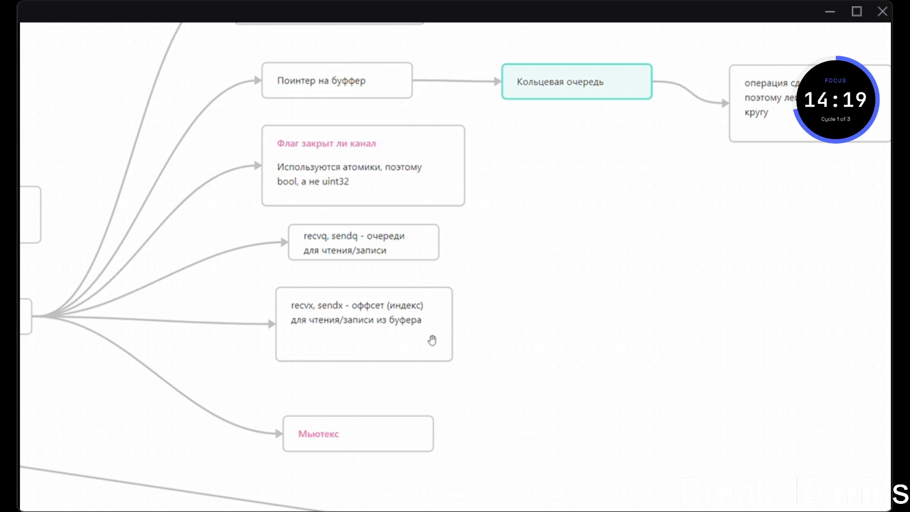
pyautogui.hotkey('alt', 'Tab')
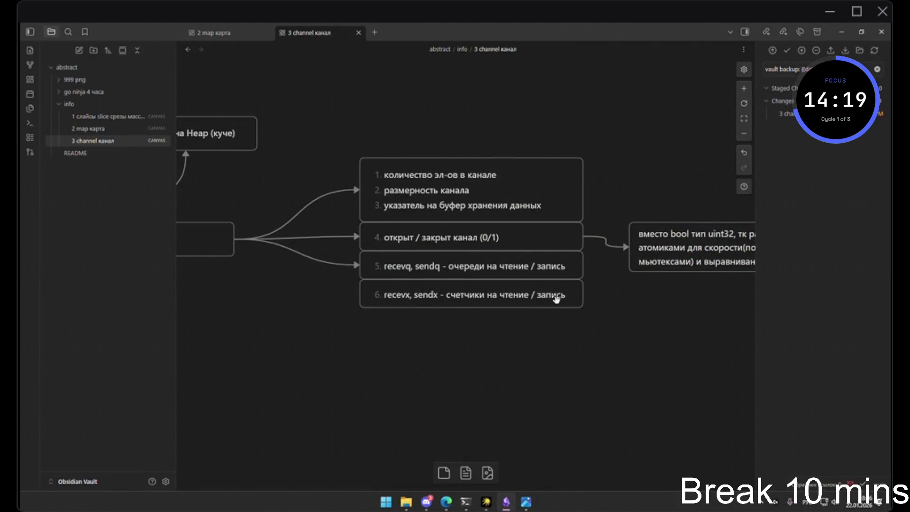
pyautogui.hotkey('alt', 'Tab')
pyautogui.click(435, 252)
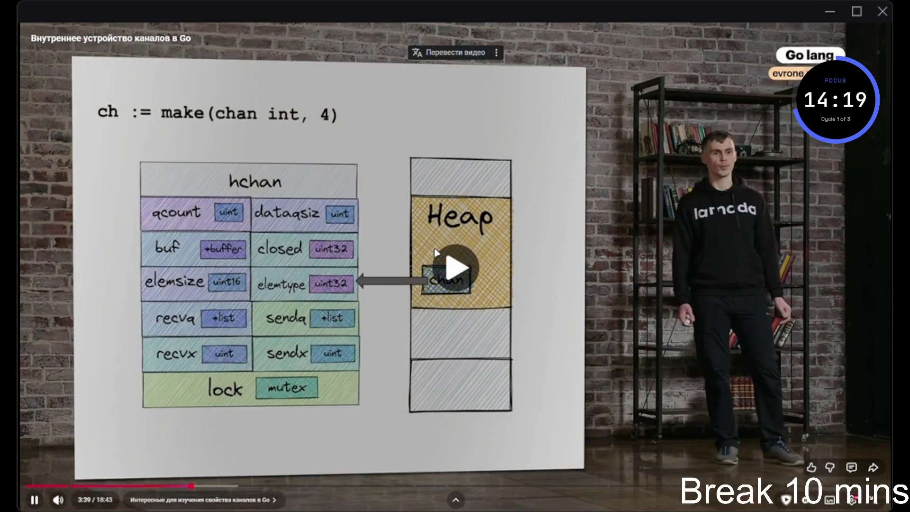
pyautogui.press('Left')
pyautogui.press('Left')
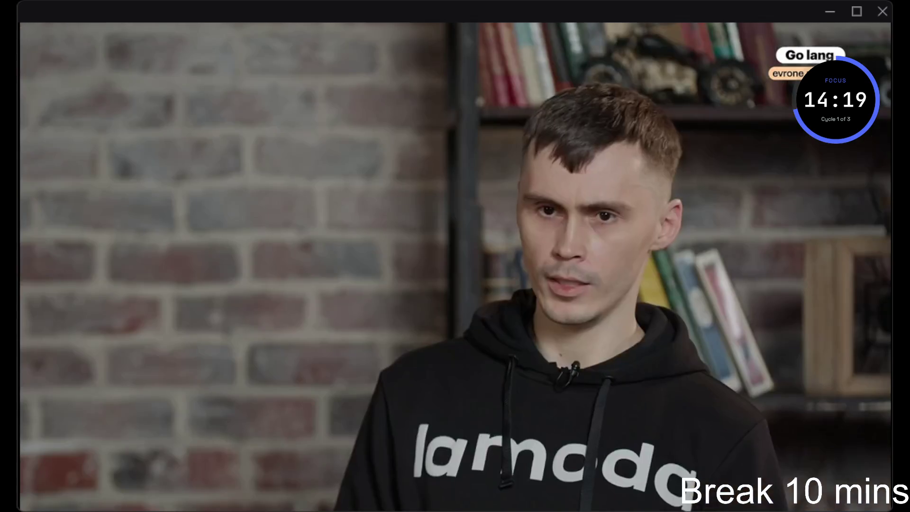
pyautogui.click(436, 253)
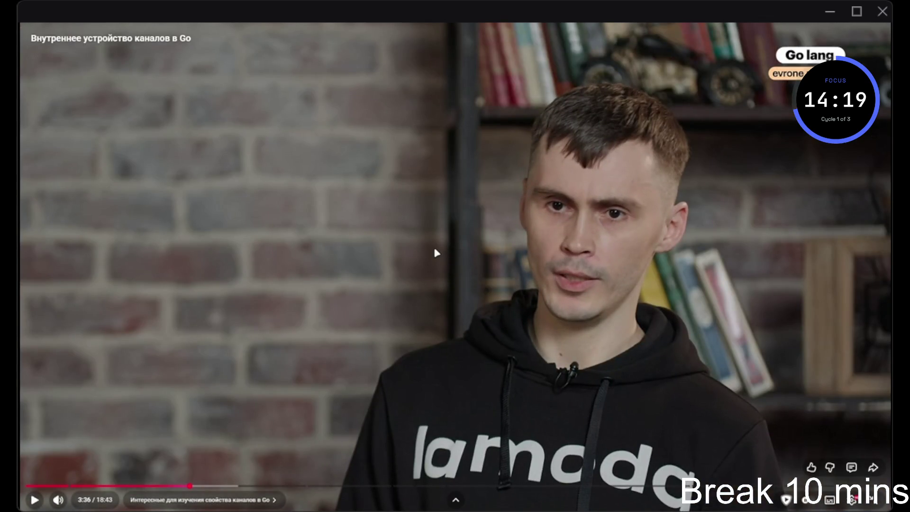
pyautogui.hotkey('alt', 'Tab')
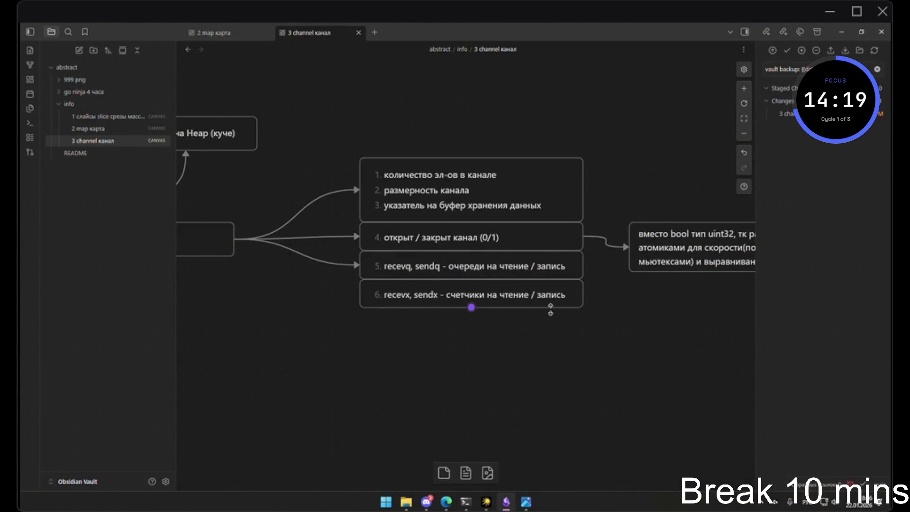
pyautogui.click(558, 317)
# Enlarge card 6 and insert 'элемент буфера, куда будет производится' into its text
pyautogui.moveTo(558, 328); pyautogui.dragTo(558, 340)
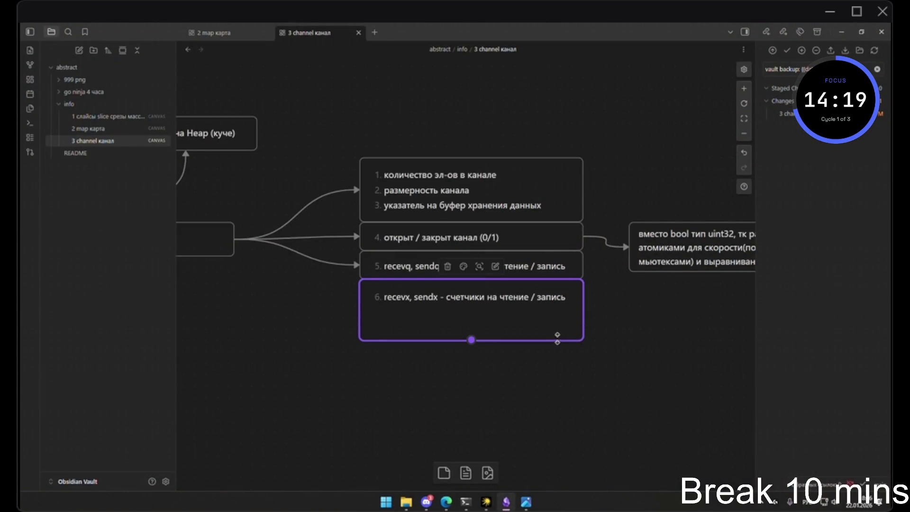
pyautogui.doubleClick(571, 304)
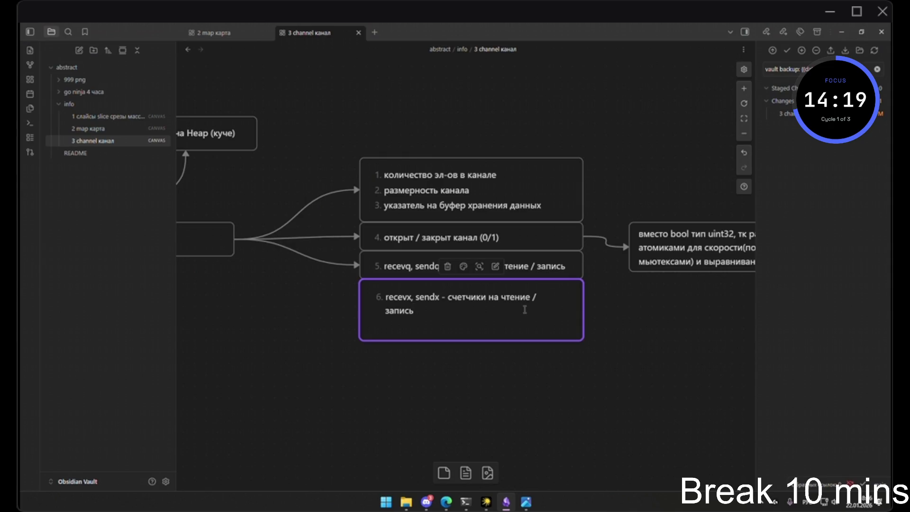
pyautogui.write('элемент бу')
pyautogui.write('фера, куда будет про')
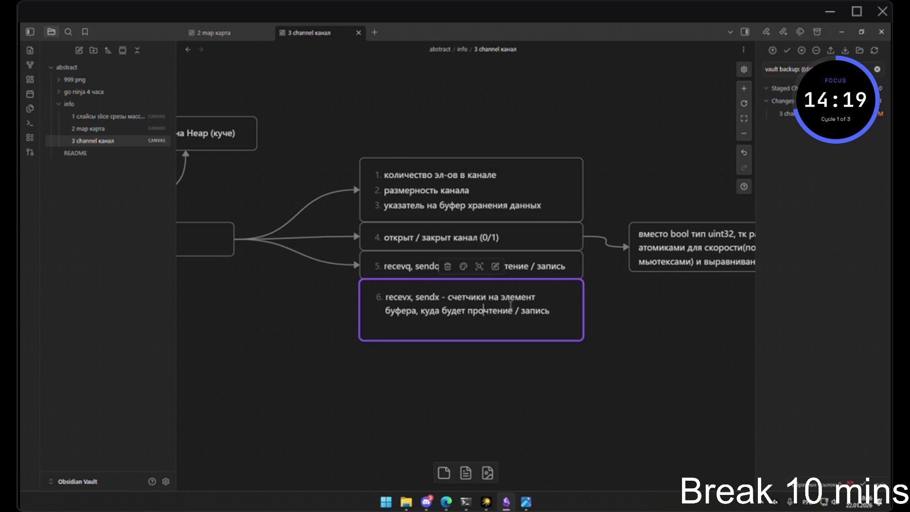
pyautogui.write('изводится')
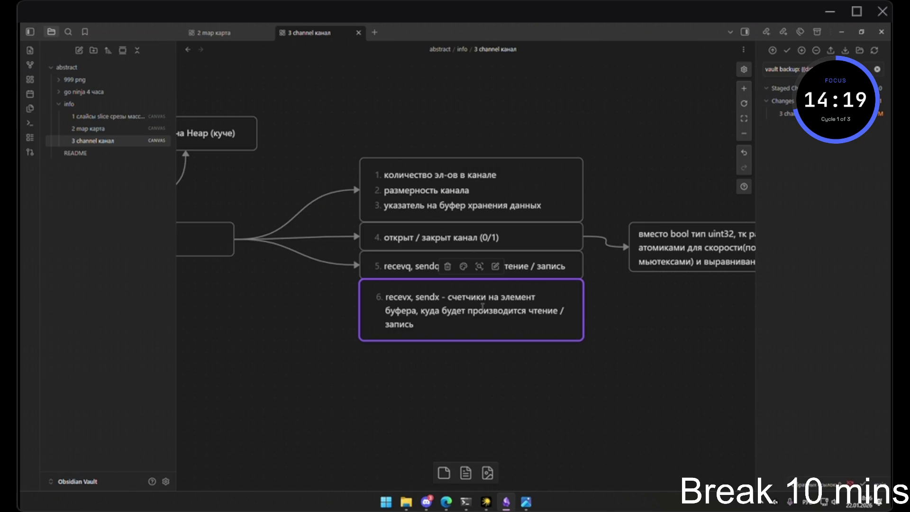
pyautogui.click(542, 364)
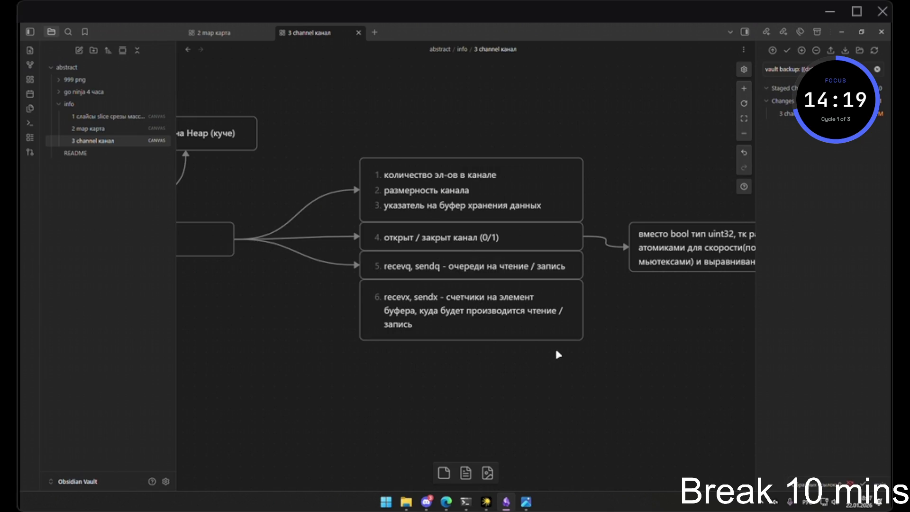
# Give cards 4, 5 and 6 equal widths and move the uint32 side note right
pyautogui.moveTo(584, 337); pyautogui.dragTo(599, 335)
pyautogui.click(598, 335)
pyautogui.click(589, 274)
pyautogui.moveTo(589, 274); pyautogui.dragTo(595, 275)
pyautogui.moveTo(583, 237)
pyautogui.mouseDown()
pyautogui.moveTo(595, 237)
pyautogui.moveTo(594, 210)
pyautogui.mouseUp()
pyautogui.click(640, 285)
pyautogui.moveTo(668, 245); pyautogui.dragTo(689, 250)
pyautogui.click(668, 325)
pyautogui.hotkey('alt', 'Tab')
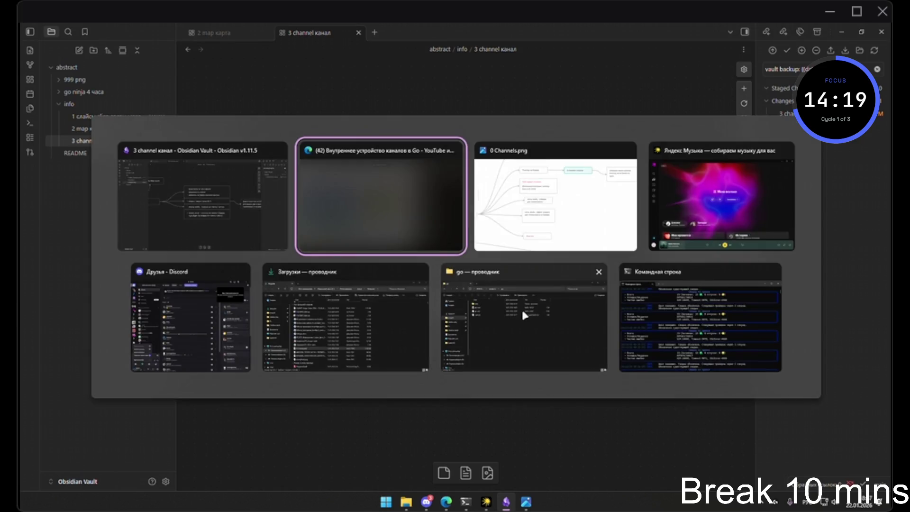
# Fit card 6's height to its text and glance at the Go channels video
pyautogui.hotkey('alt', 'Tab')
pyautogui.doubleClick(468, 326)
pyautogui.click(482, 349)
pyautogui.hotkey('alt', 'Tab')
pyautogui.press('space')
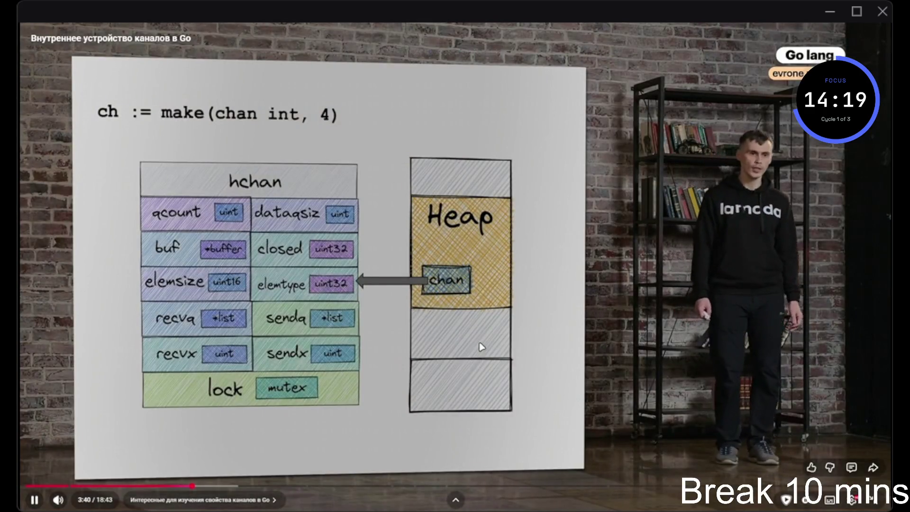
pyautogui.hotkey('alt', 'Tab')
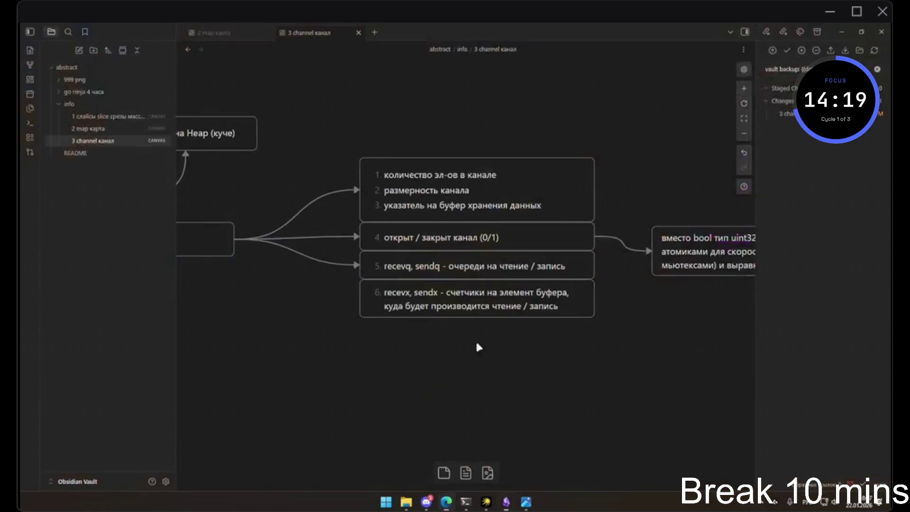
# Create a new card and place it under card 6 at the column width
pyautogui.doubleClick(376, 325)
pyautogui.click(490, 379)
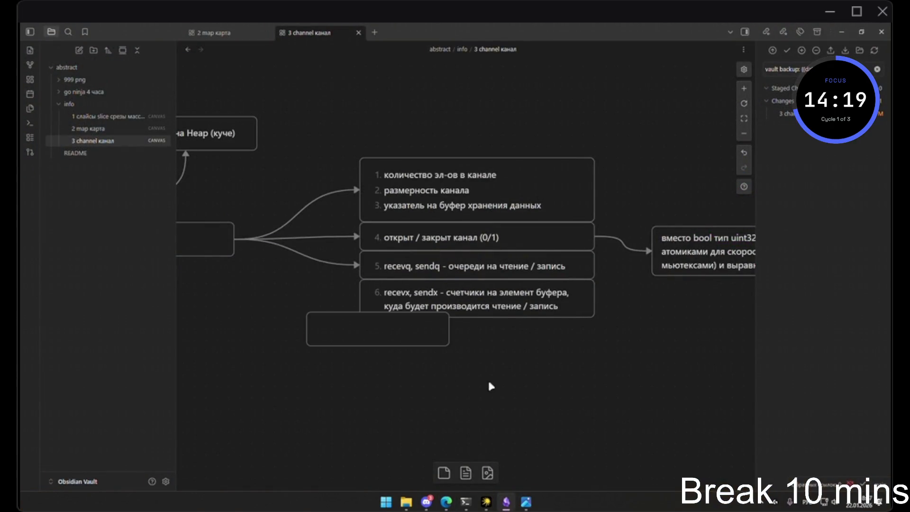
pyautogui.click(447, 347)
pyautogui.moveTo(446, 348)
pyautogui.mouseDown()
pyautogui.moveTo(423, 267)
pyautogui.moveTo(424, 333)
pyautogui.mouseUp()
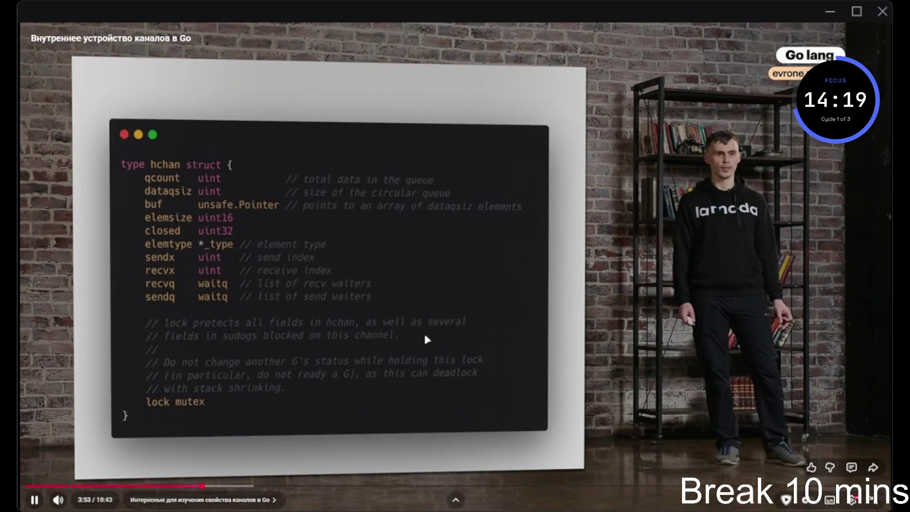
pyautogui.click(427, 339)
pyautogui.hotkey('alt', 'Tab')
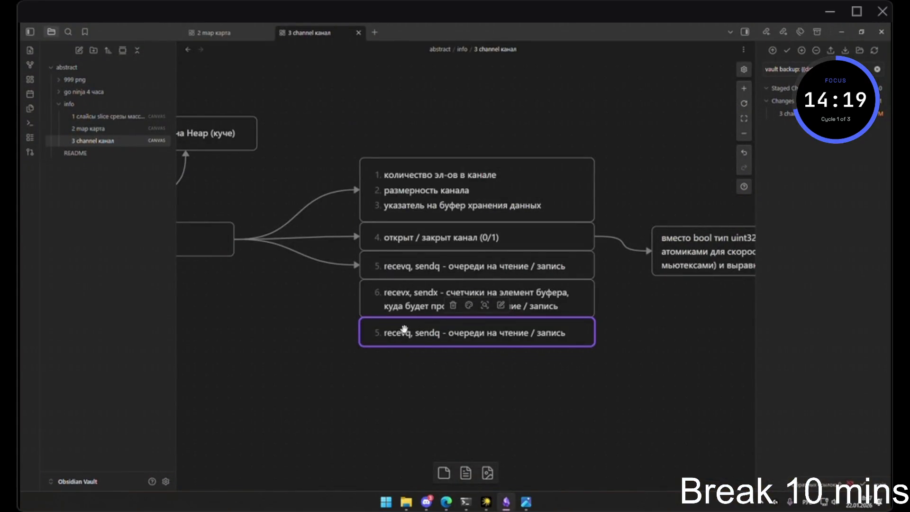
# Number the new card 7 and replace its old text, starting with 'mu'
pyautogui.click(379, 332)
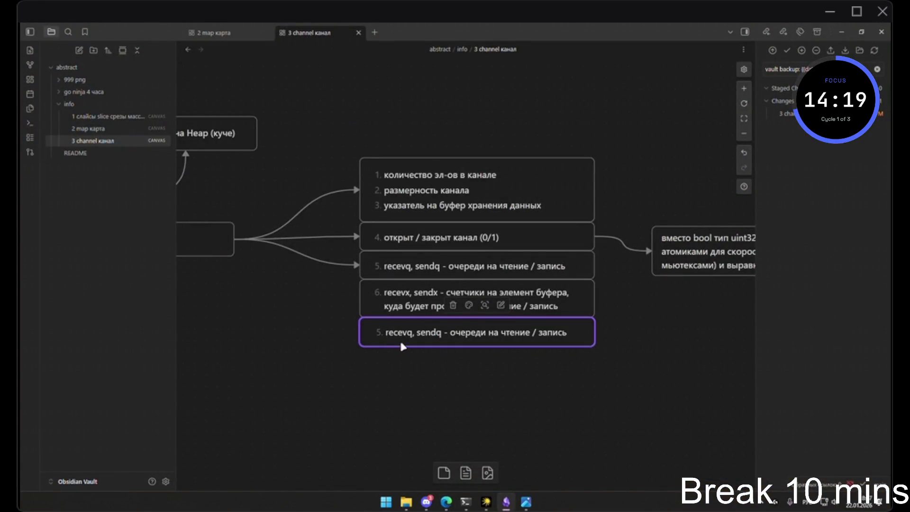
pyautogui.write('7')
pyautogui.moveTo(387, 330); pyautogui.dragTo(595, 340)
pyautogui.write('mutex')
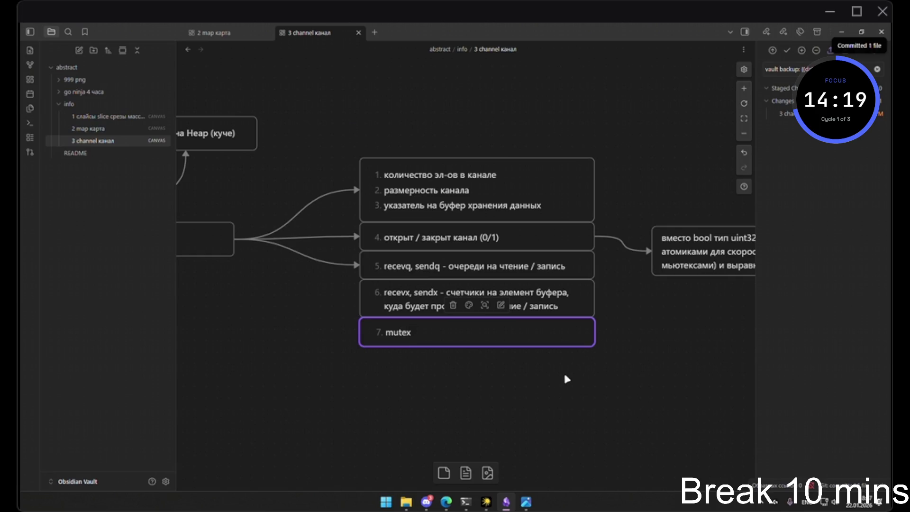
# Check the diagram and video slide, then continue the mutex text with 'лок анблок'
pyautogui.hotkey('alt', 'Tab')
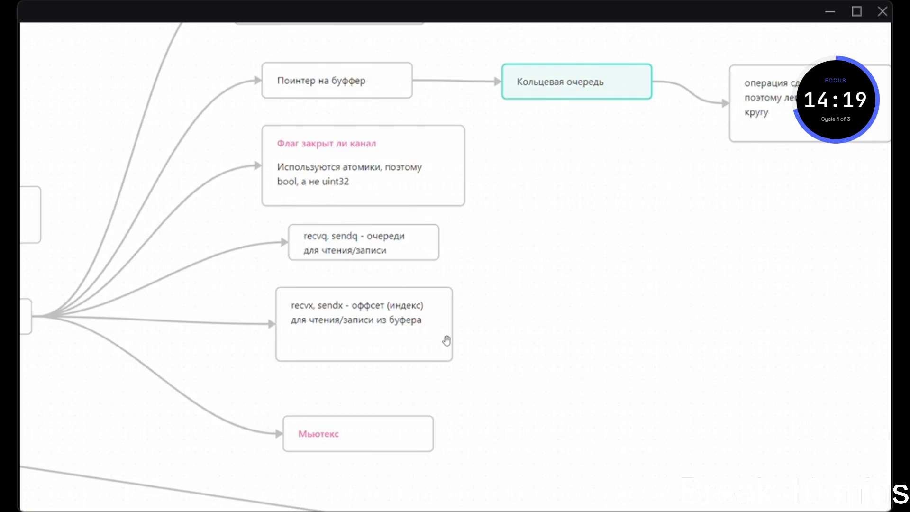
pyautogui.hotkey('alt', 'Tab')
pyautogui.hotkey('alt', 'Tab')
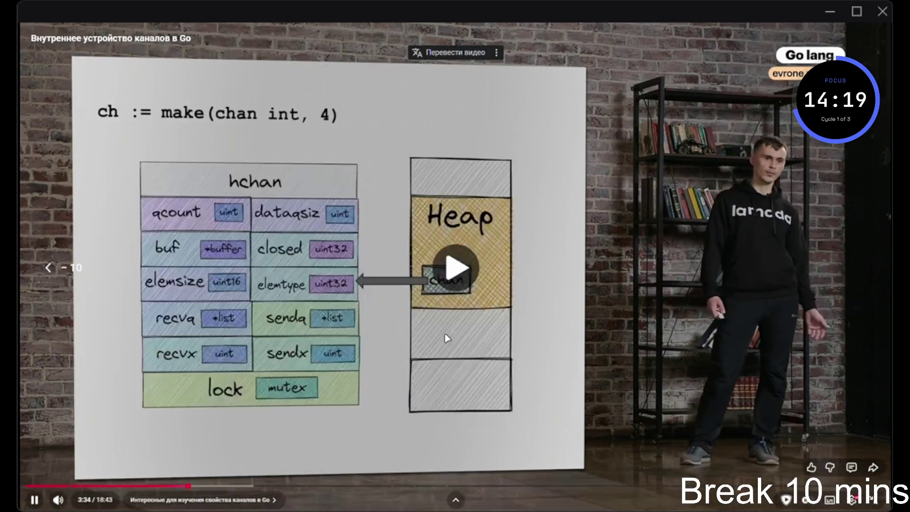
pyautogui.press('Left')
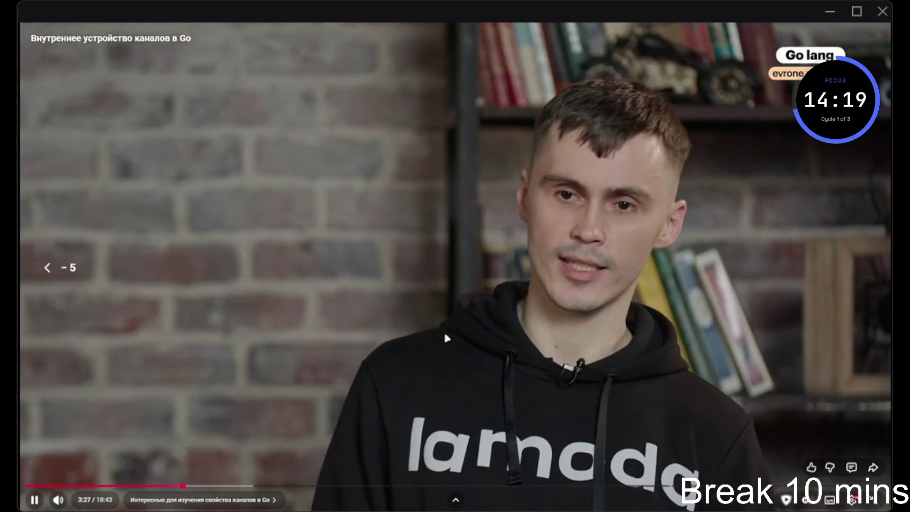
pyautogui.press('Right')
pyautogui.press('Right')
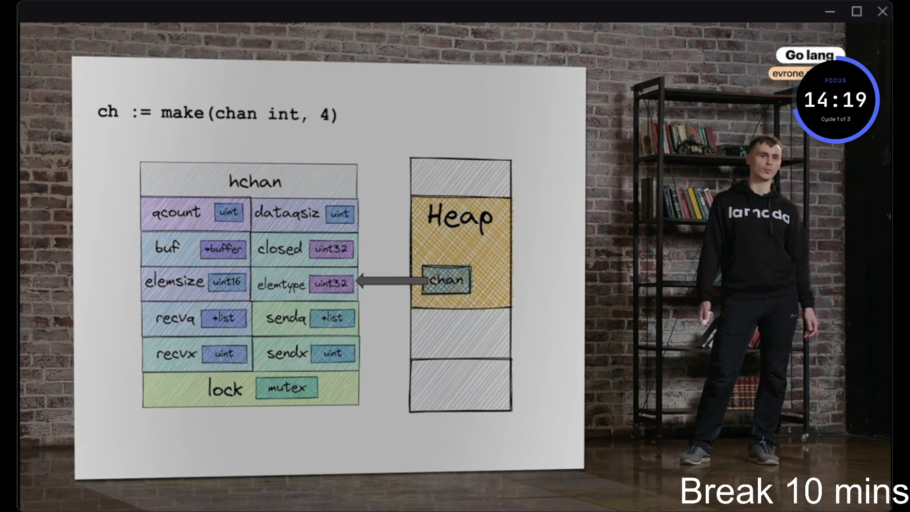
pyautogui.hotkey('alt', 'Tab')
pyautogui.hotkey('alt', 'Tab')
pyautogui.press('Tab')
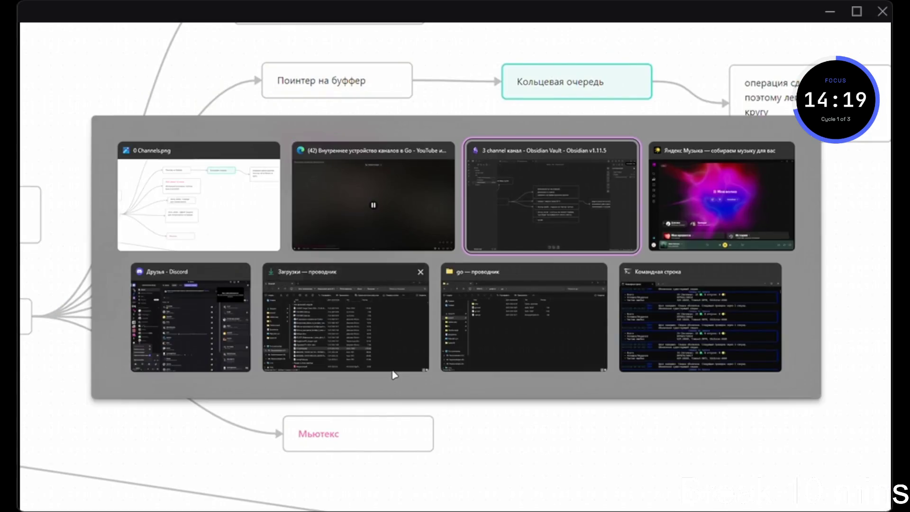
pyautogui.doubleClick(418, 332)
pyautogui.write('mutex - б')
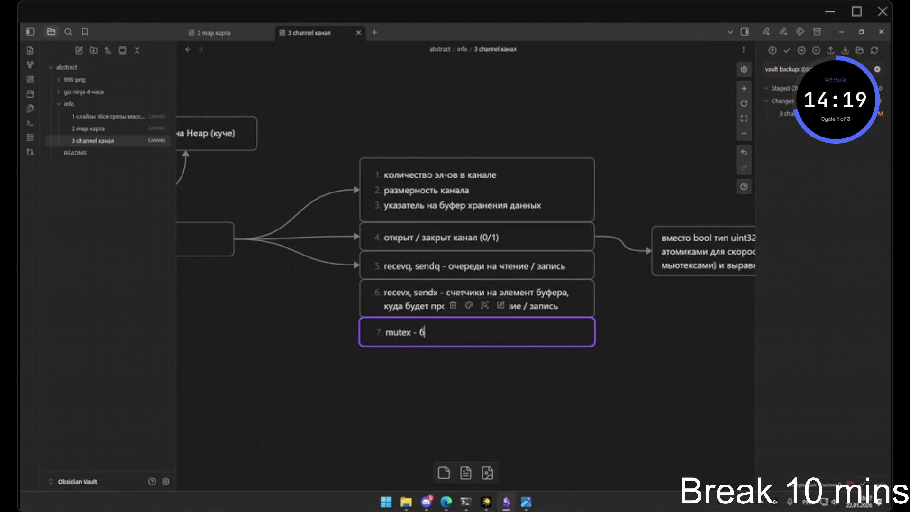
pyautogui.write('лок анблок при действиях с каналами')
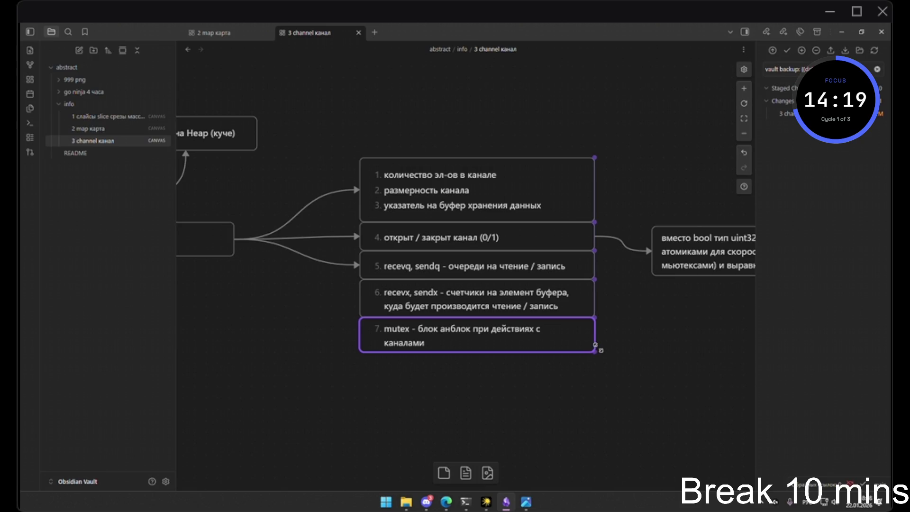
# Widen the mutex card and cards 4, 5 and 6 to one matching width
pyautogui.moveTo(598, 348); pyautogui.dragTo(609, 348)
pyautogui.click(621, 377)
pyautogui.moveTo(596, 310); pyautogui.dragTo(606, 310)
pyautogui.moveTo(594, 278); pyautogui.dragTo(606, 277)
pyautogui.moveTo(594, 245)
pyautogui.mouseDown()
pyautogui.moveTo(606, 245)
pyautogui.moveTo(606, 219)
pyautogui.mouseUp()
# Shorten the top numbered card and the mutex card to snug heights
pyautogui.click(669, 287)
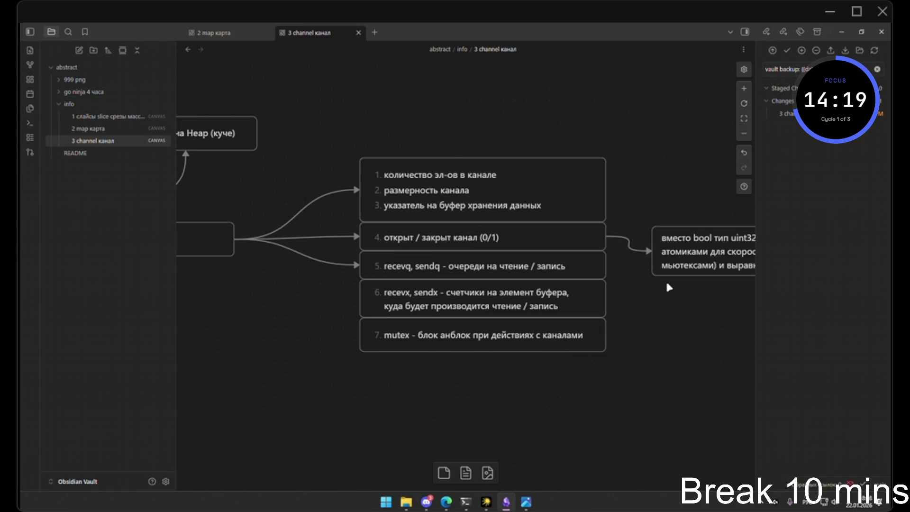
pyautogui.moveTo(523, 158); pyautogui.dragTo(526, 169)
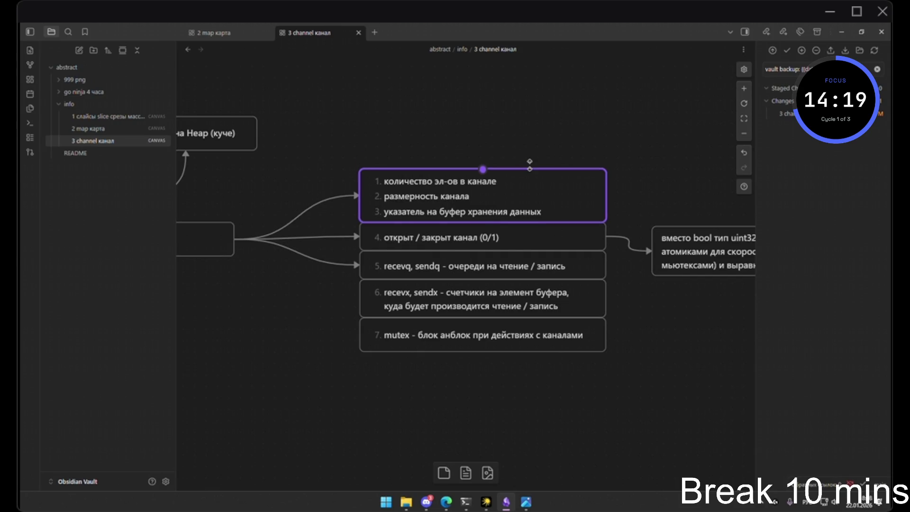
pyautogui.click(577, 134)
pyautogui.moveTo(483, 351); pyautogui.dragTo(483, 346)
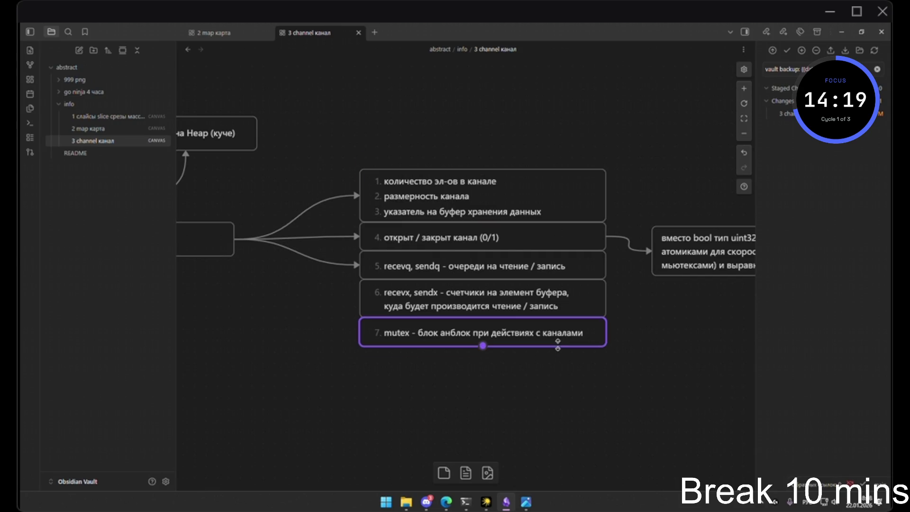
pyautogui.click(570, 374)
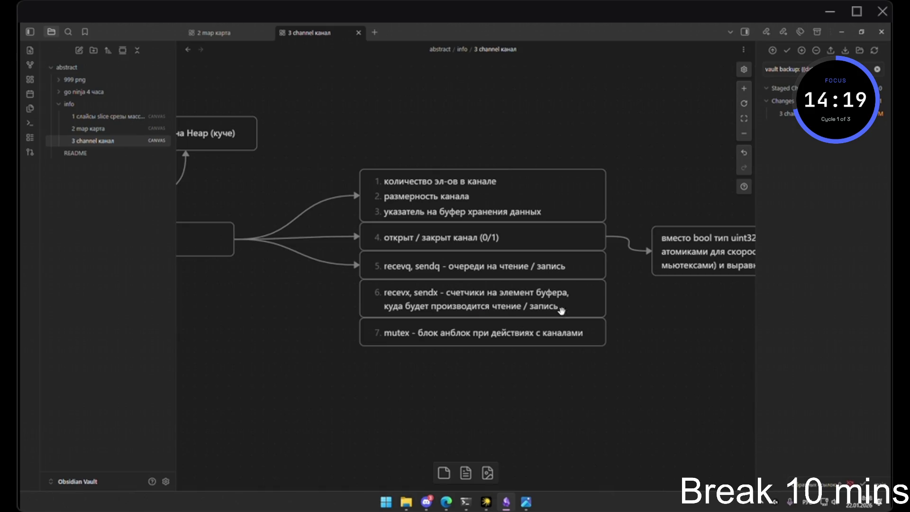
# Zoom out to the whole canvas, then pan the Channels.png diagram to its numbered list
pyautogui.hotkey('shift', '1')
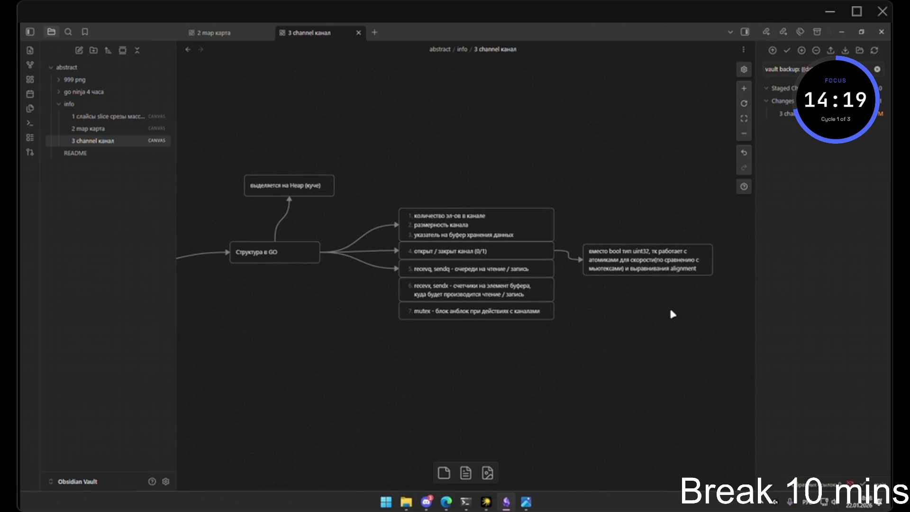
pyautogui.hotkey('alt', 'Tab')
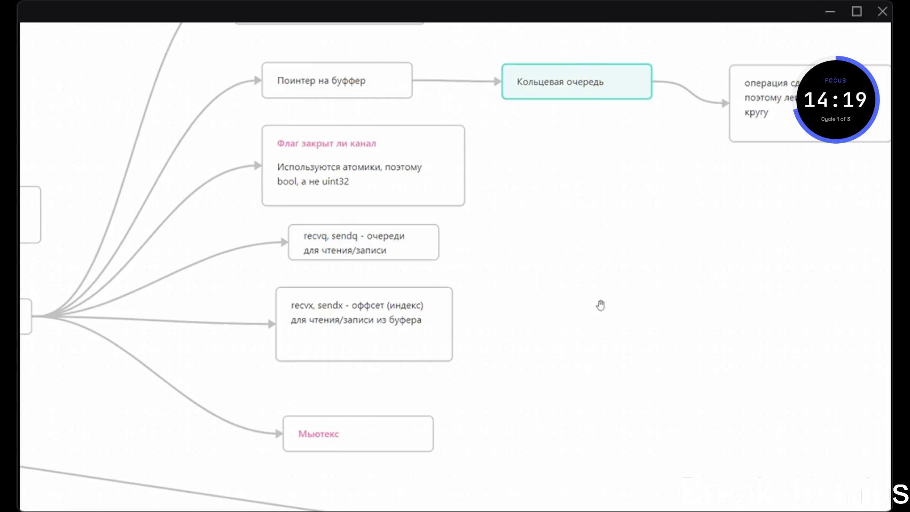
pyautogui.moveTo(591, 270)
pyautogui.mouseDown()
pyautogui.moveTo(564, 314)
pyautogui.moveTo(575, 360)
pyautogui.mouseUp()
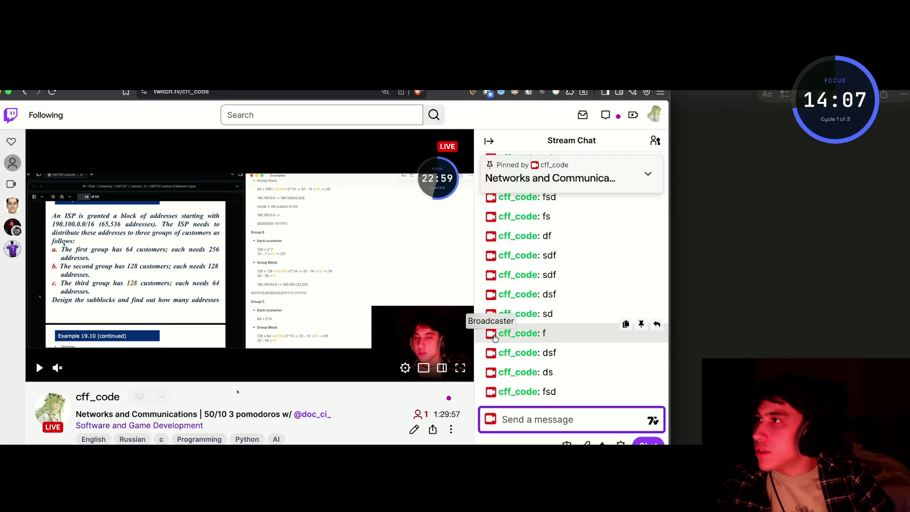
# Scroll the Examples note to the Group C block calculations and the 40,960 total
pyautogui.press('super+Tab')
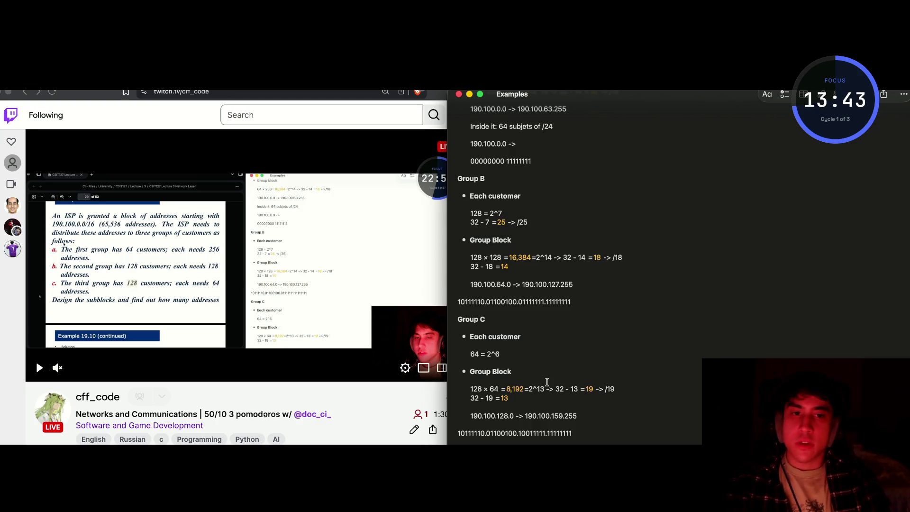
pyautogui.scroll(-1, 546, 416)
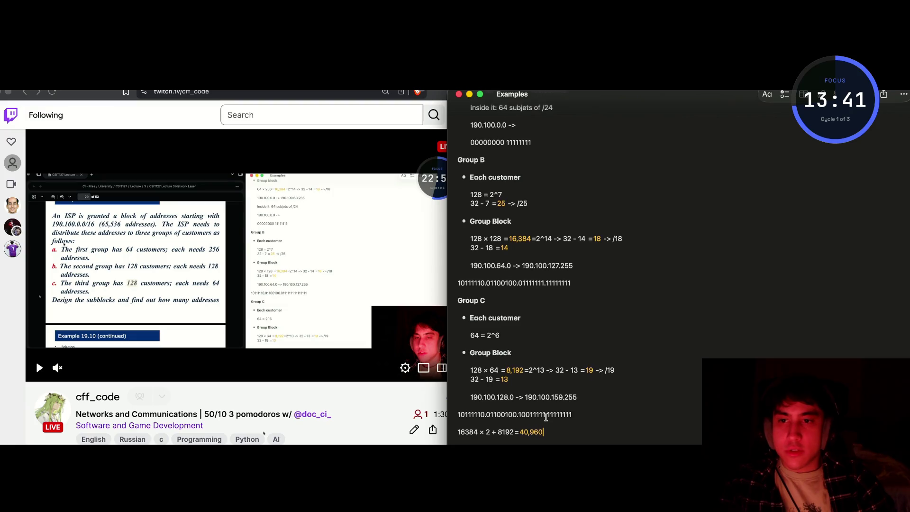
# Return to the lecture PDF and scroll from page 33 to Figure 19.10 on page 35
pyautogui.press('super+Tab')
pyautogui.press('super+Tab')
pyautogui.press('super+Tab')
pyautogui.press('super+Tab')
pyautogui.press('super+Tab')
pyautogui.press('super+Tab')
pyautogui.click(350, 285)
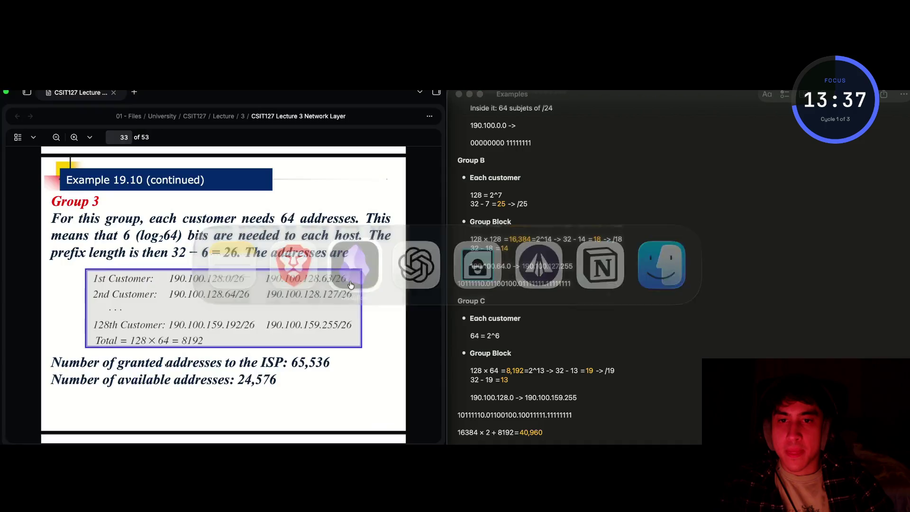
pyautogui.scroll(-3, 246, 299)
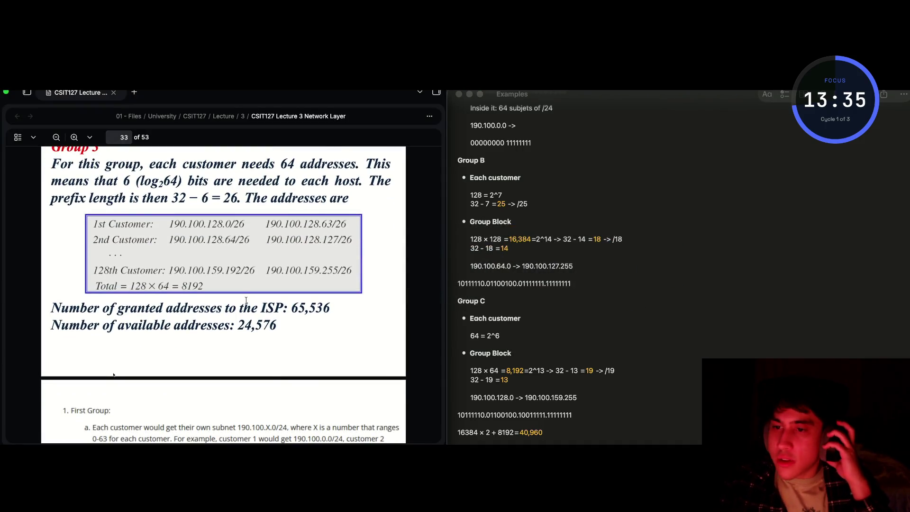
pyautogui.scroll(-5, 236, 300)
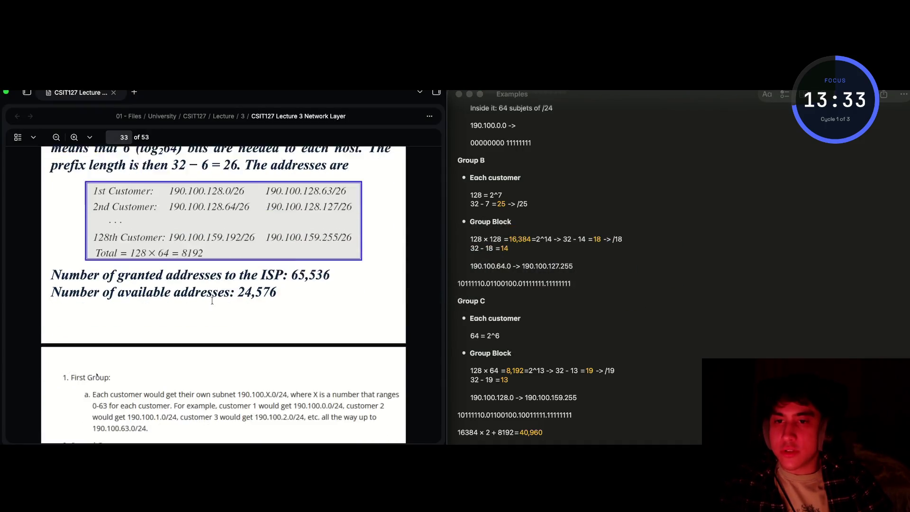
pyautogui.scroll(-12, 211, 301)
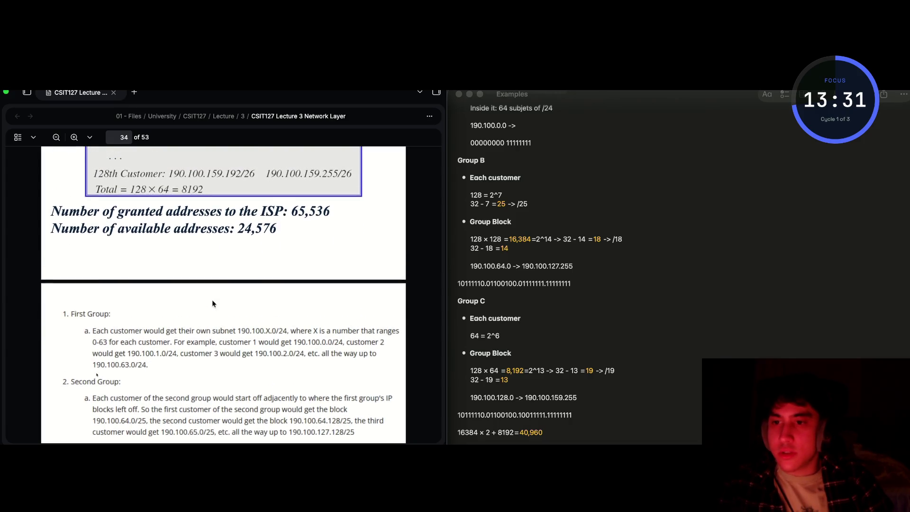
pyautogui.scroll(-2, 212, 303)
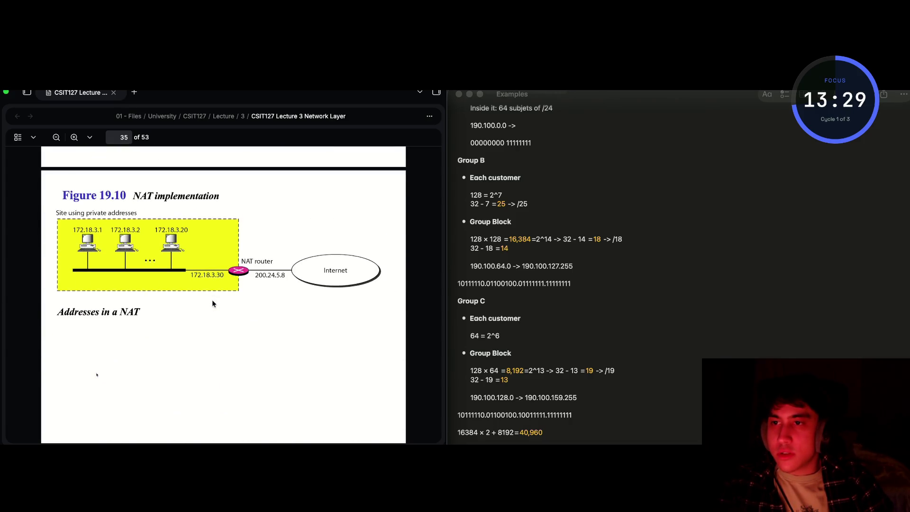
# Minimize the Examples notes, maximize the lecture PDF window and zoom in two steps
pyautogui.click(472, 98)
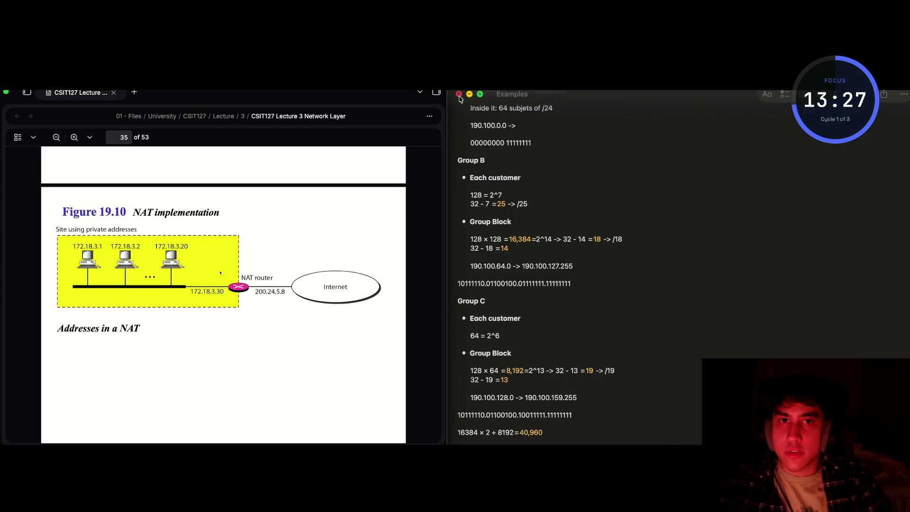
pyautogui.doubleClick(315, 93)
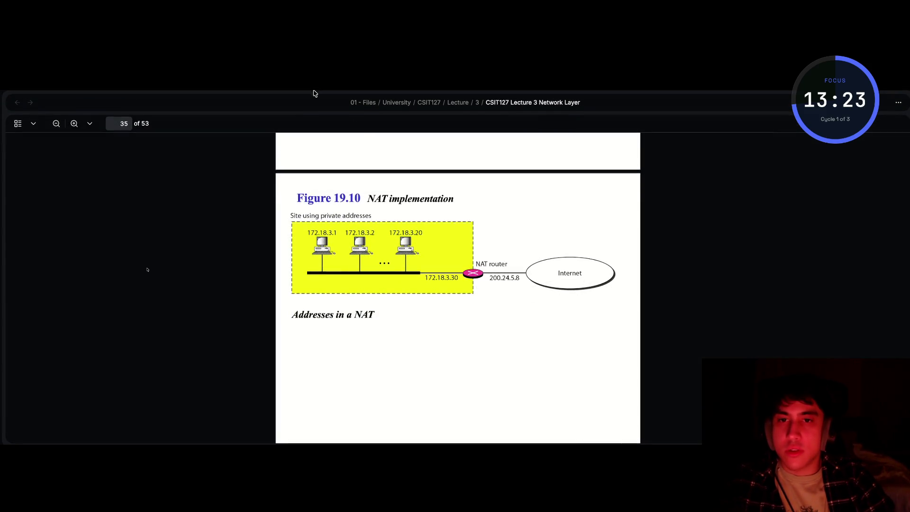
pyautogui.hotkey('ctrl', '=')
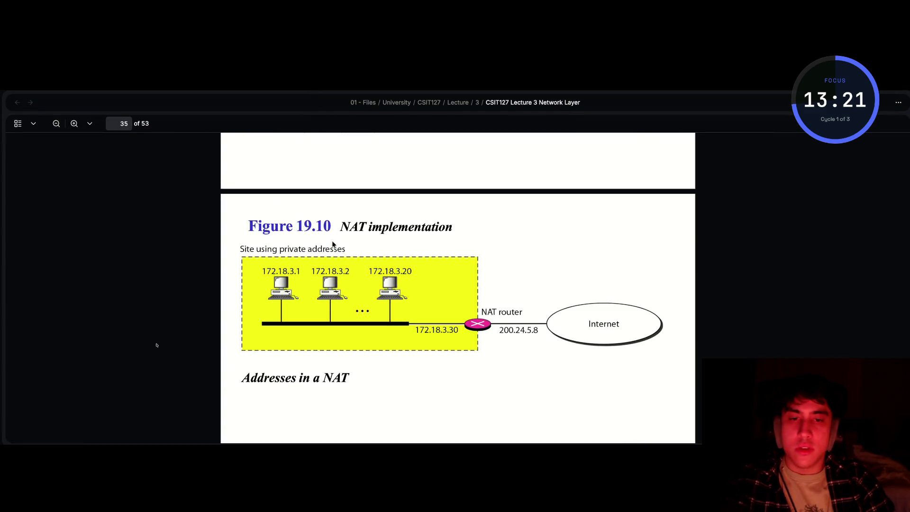
pyautogui.hotkey('ctrl', '=')
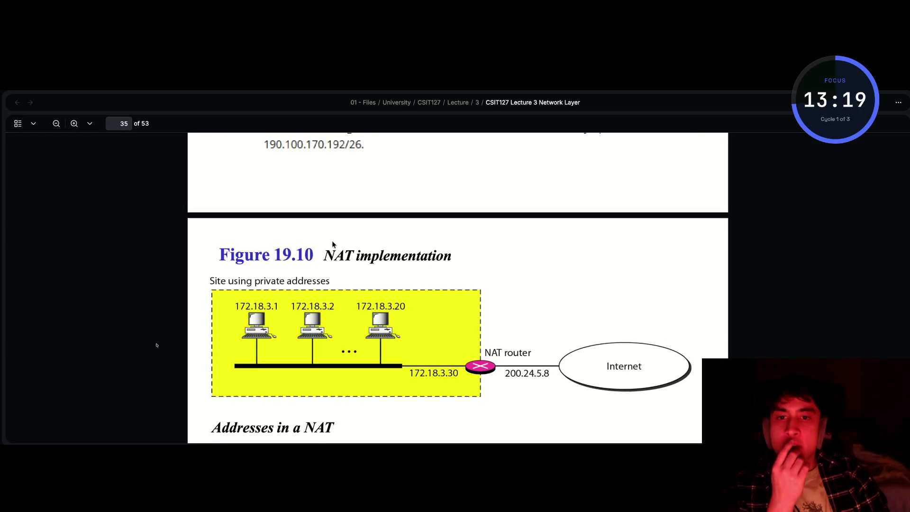
# Scroll around Figure 19.10, NAT implementation, on page 35 to read it
pyautogui.scroll(-1, 332, 243)
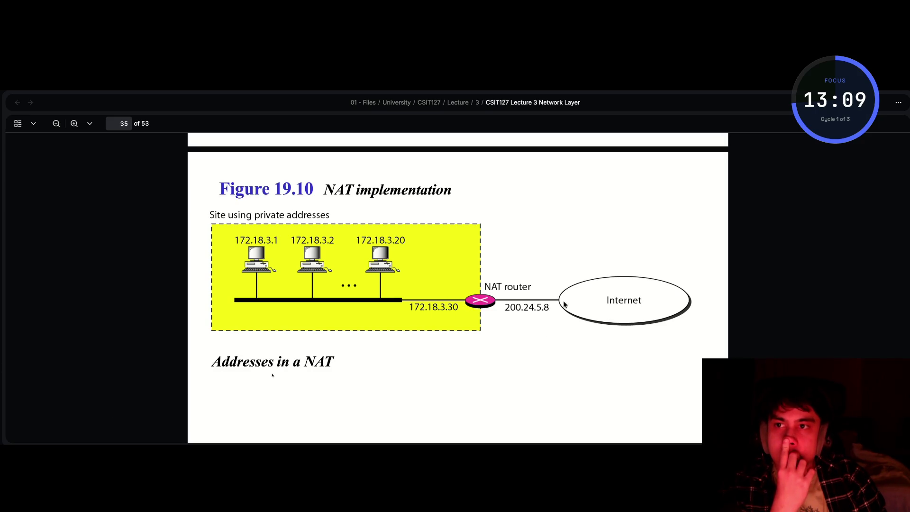
pyautogui.scroll(-5, 386, 300)
pyautogui.scroll(-2, 388, 297)
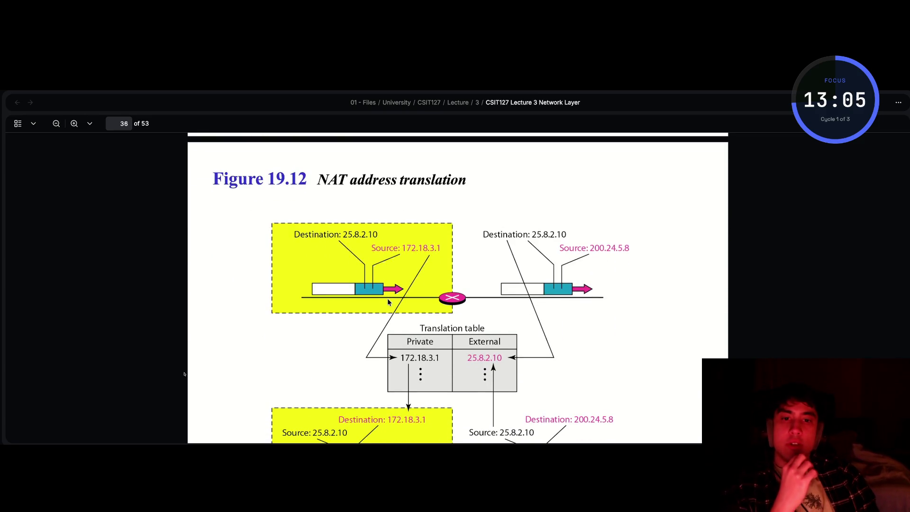
pyautogui.scroll(10, 343, 229)
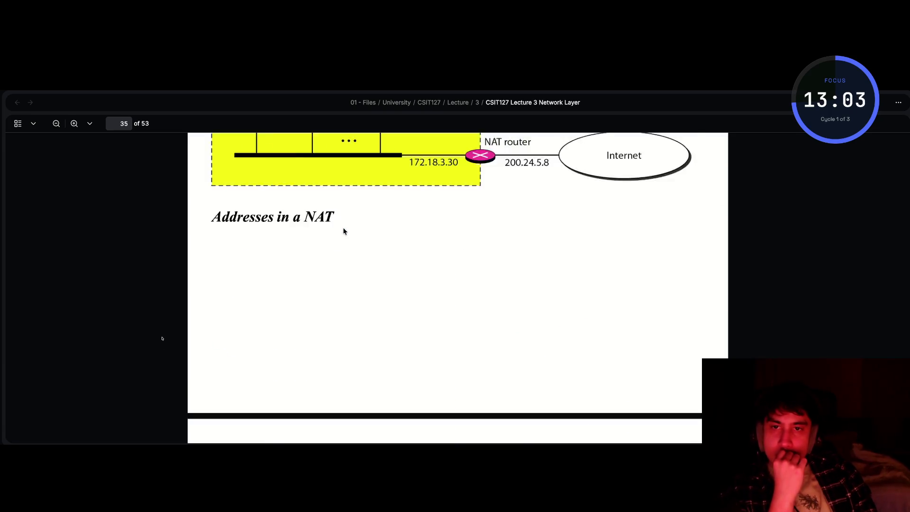
pyautogui.scroll(-4, 343, 230)
pyautogui.scroll(1, 344, 231)
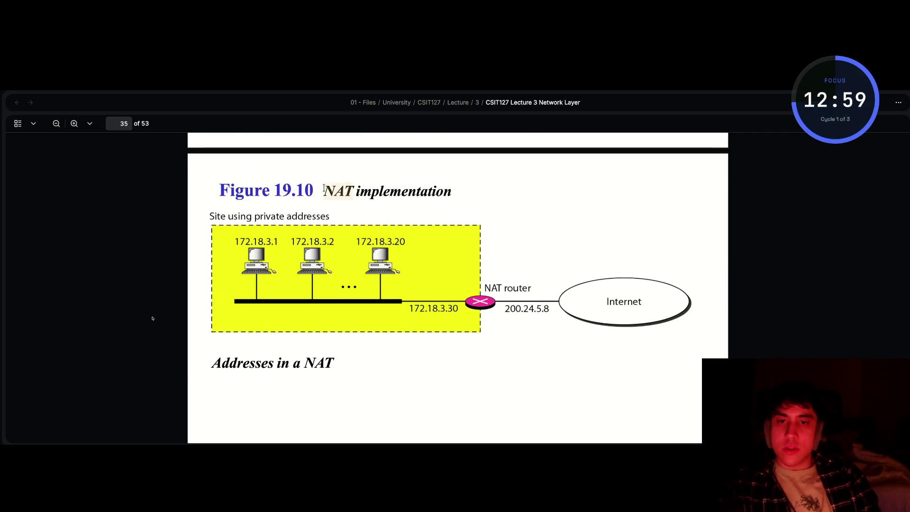
pyautogui.press('super+Tab')
# Ask ChatGPT 'what is NAT?' in the subnetting chat
pyautogui.write('what is')
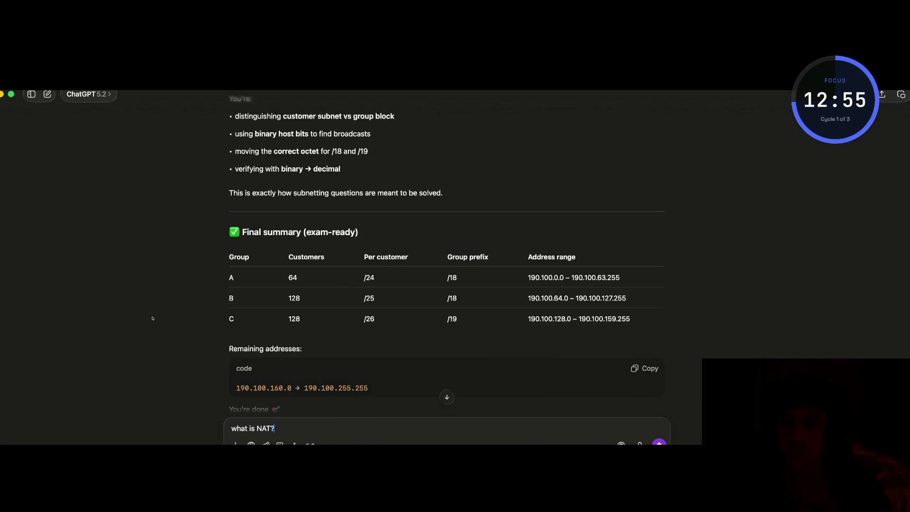
pyautogui.press('Return')
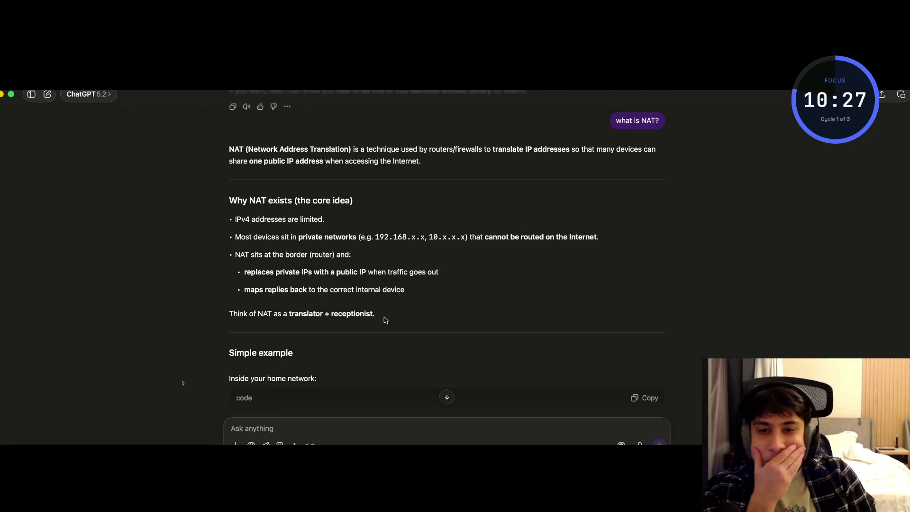
# Read ChatGPT's NAT answer, highlighting the private-network lines, then return to the lecture PDF
pyautogui.scroll(1, 391, 321)
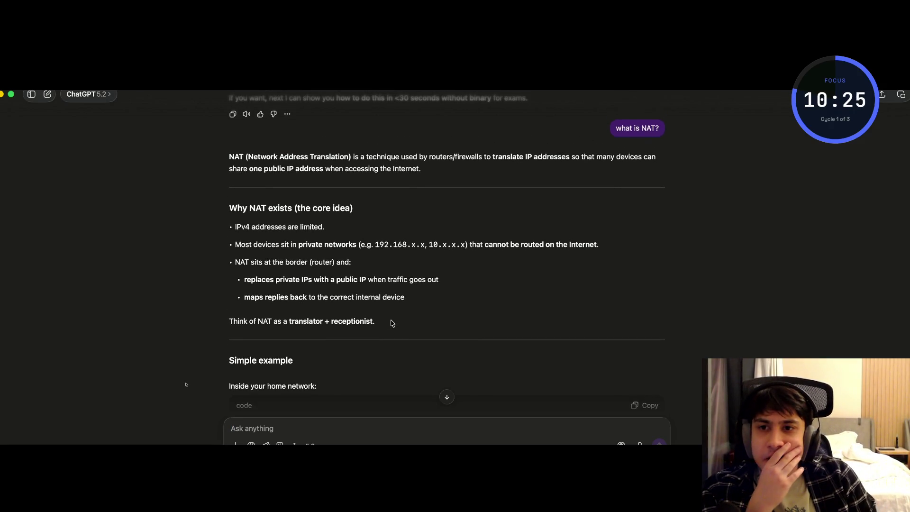
pyautogui.scroll(3, 392, 323)
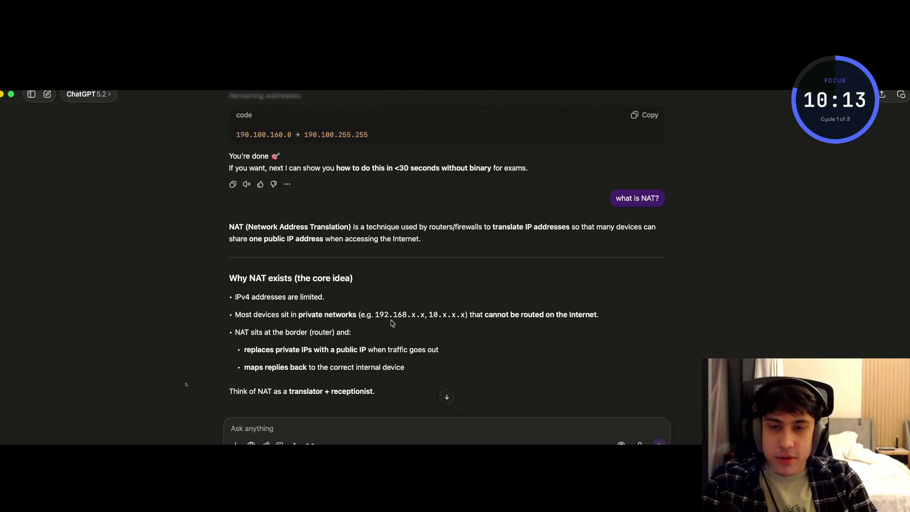
pyautogui.scroll(-1, 391, 323)
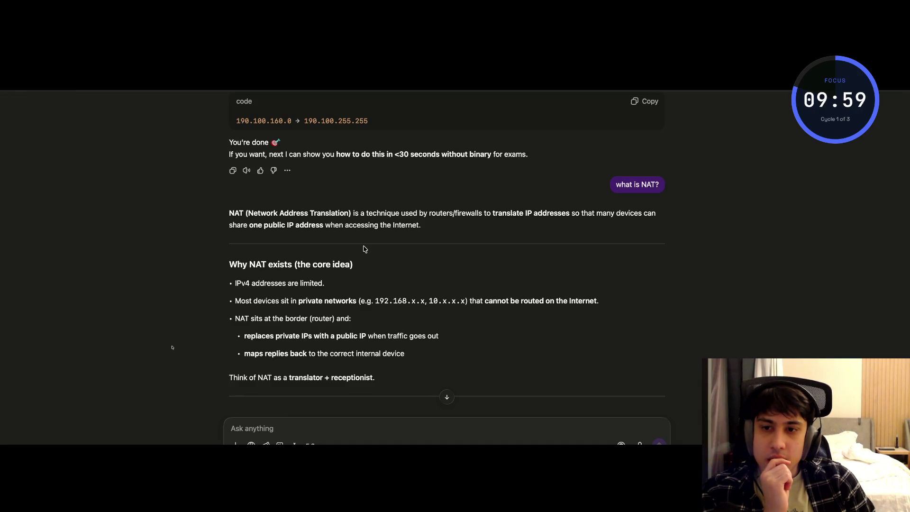
pyautogui.scroll(-2, 365, 248)
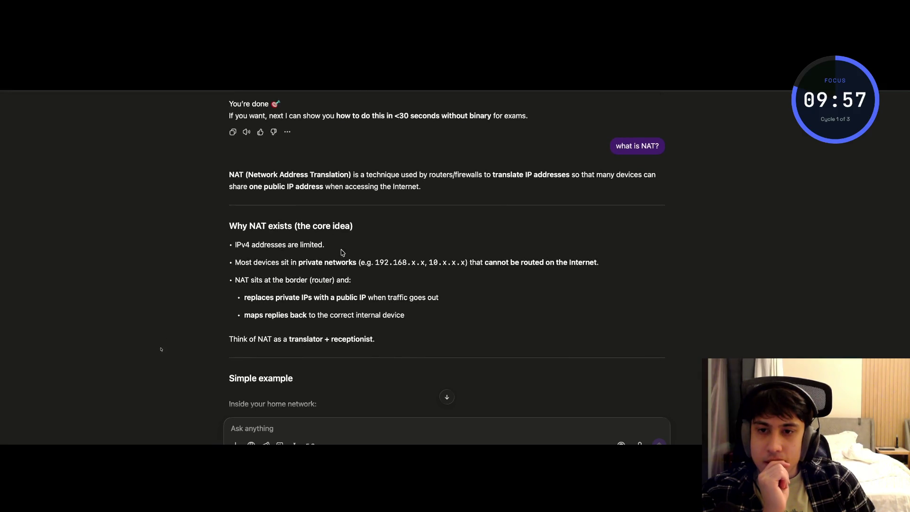
pyautogui.moveTo(233, 262)
pyautogui.mouseDown()
pyautogui.moveTo(322, 262)
pyautogui.moveTo(322, 246)
pyautogui.moveTo(367, 277)
pyautogui.moveTo(420, 266)
pyautogui.moveTo(561, 271)
pyautogui.mouseUp()
pyautogui.click(312, 248)
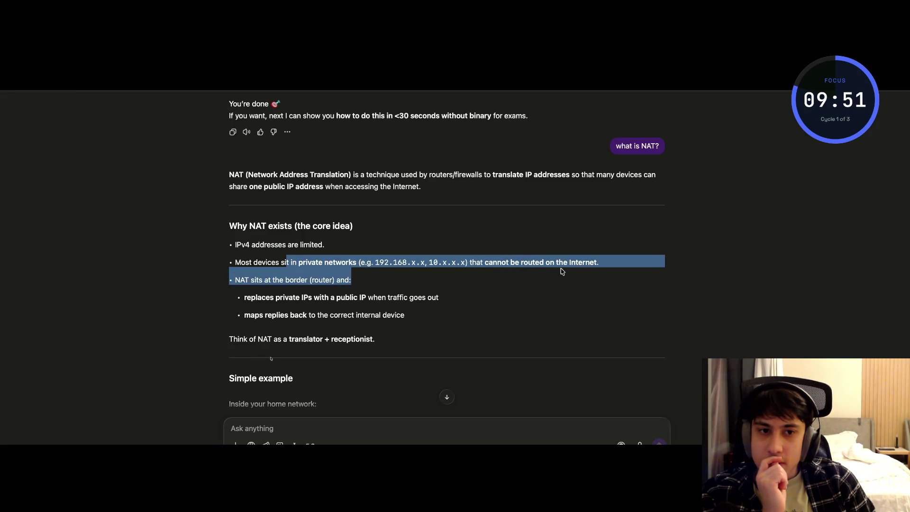
pyautogui.click(552, 273)
pyautogui.scroll(-1, 329, 287)
pyautogui.hotkey('ctrl', 'Left')
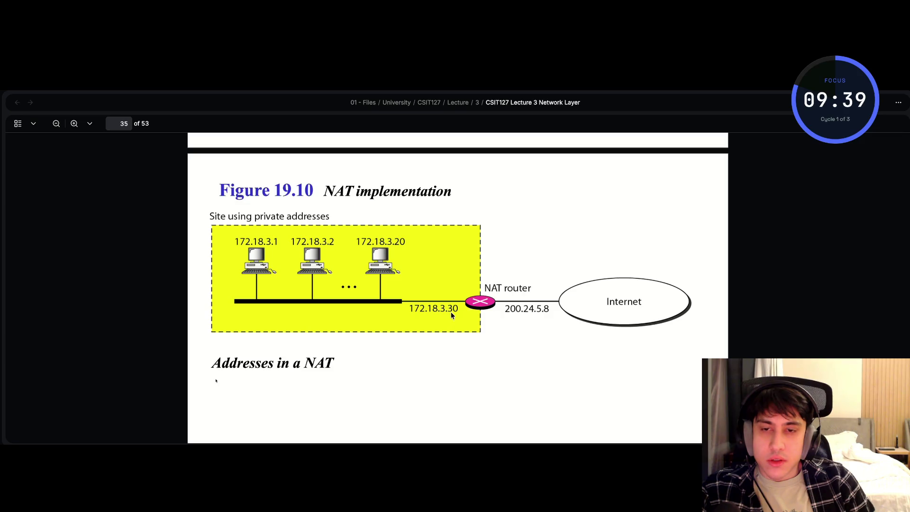
# Scroll the PDF past the NAT translation table to the IPv6 Addresses section on page 38
pyautogui.scroll(-10, 406, 317)
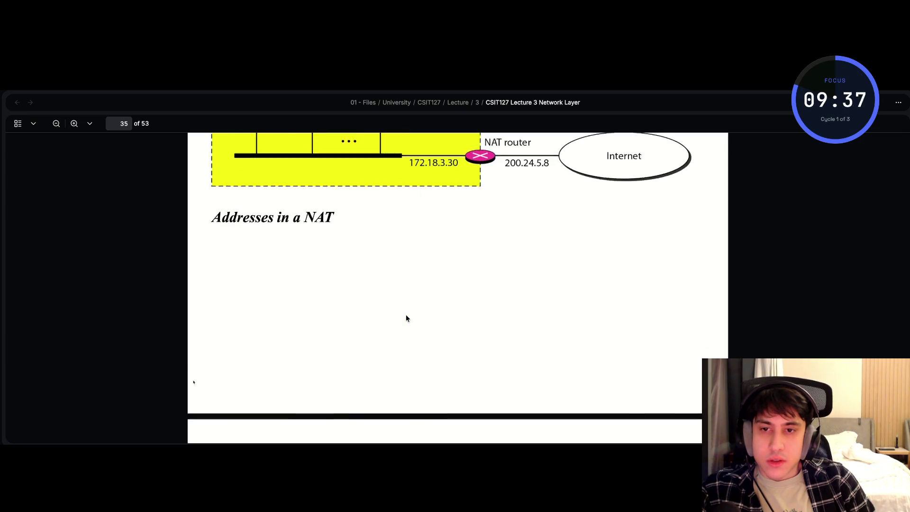
pyautogui.scroll(1, 406, 318)
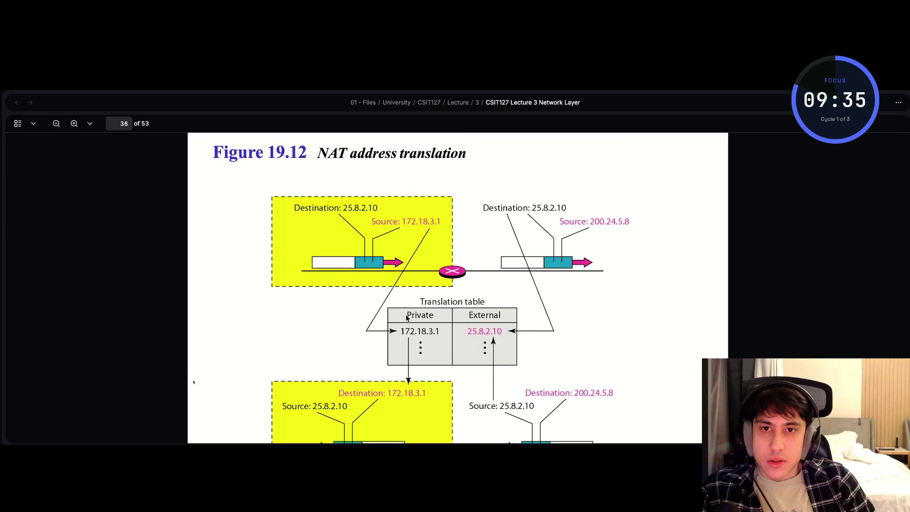
pyautogui.scroll(-10, 405, 317)
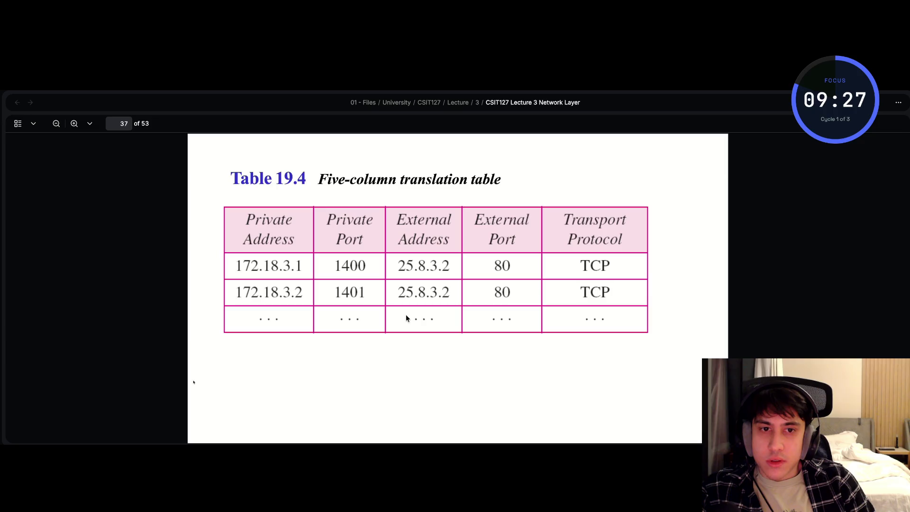
pyautogui.scroll(-10, 405, 318)
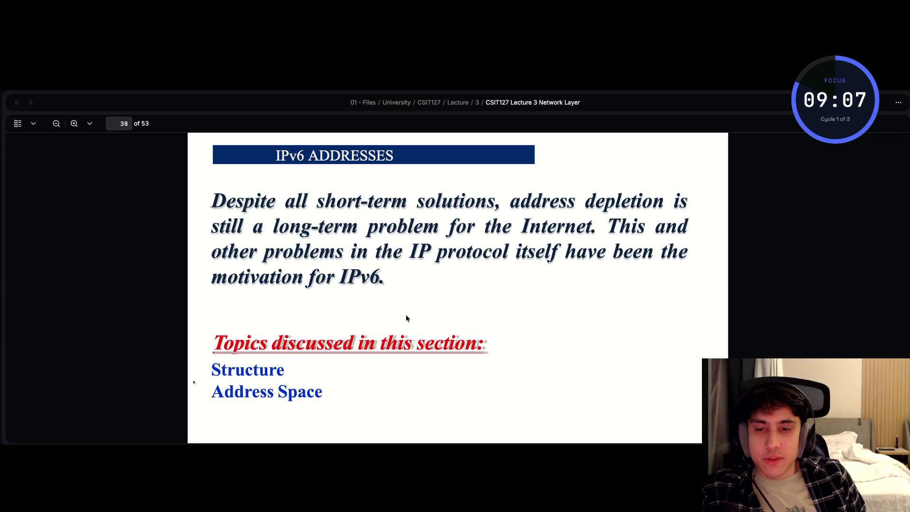
# Scroll past the 128-bit hex notation slide to Figure 19.15, Abbreviated IPv6 addresses, on page 40
pyautogui.scroll(-3, 406, 317)
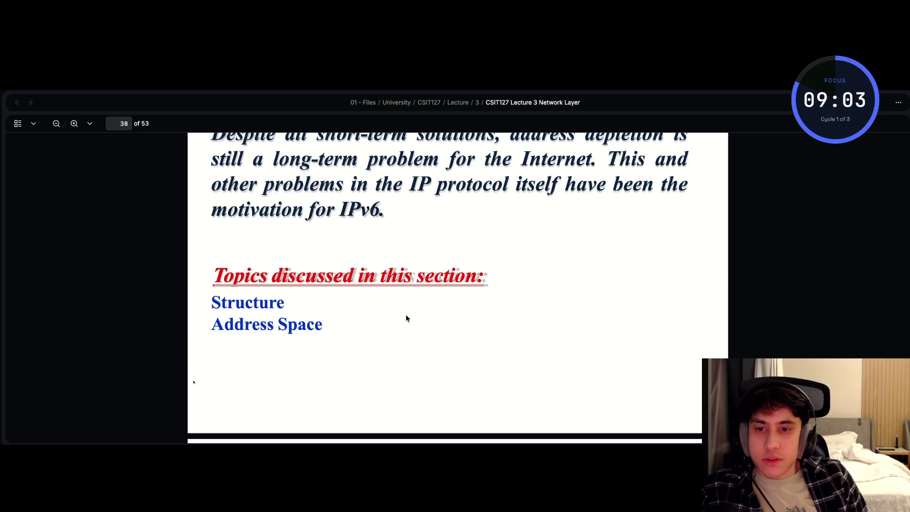
pyautogui.scroll(-5, 405, 317)
pyautogui.scroll(-5, 406, 318)
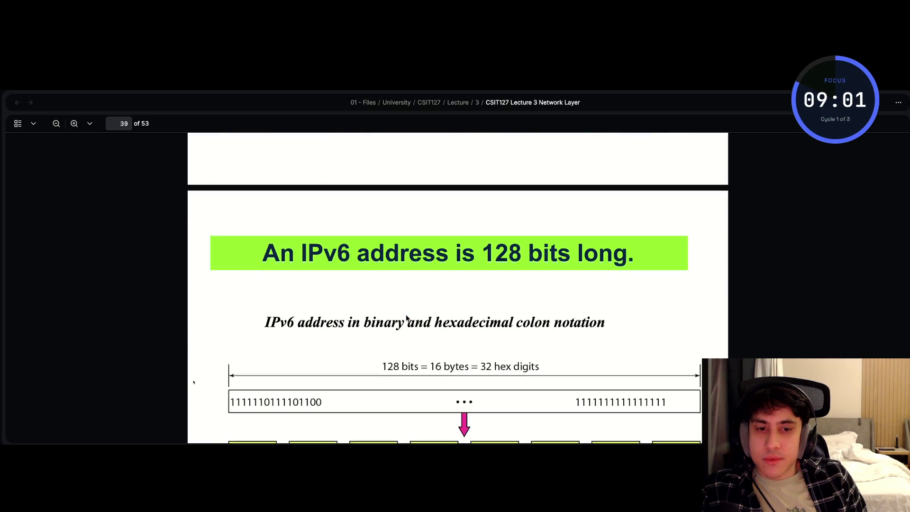
pyautogui.scroll(-1, 405, 315)
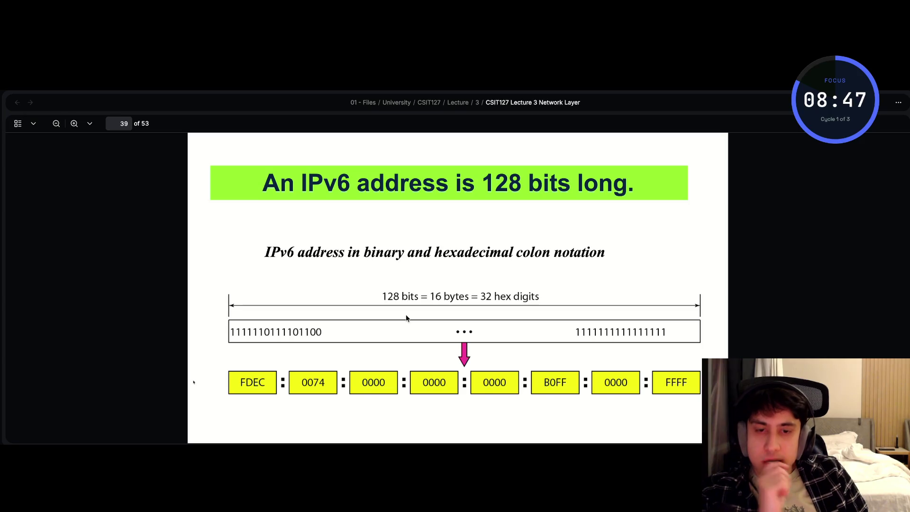
pyautogui.scroll(-3, 405, 315)
pyautogui.scroll(-10, 405, 317)
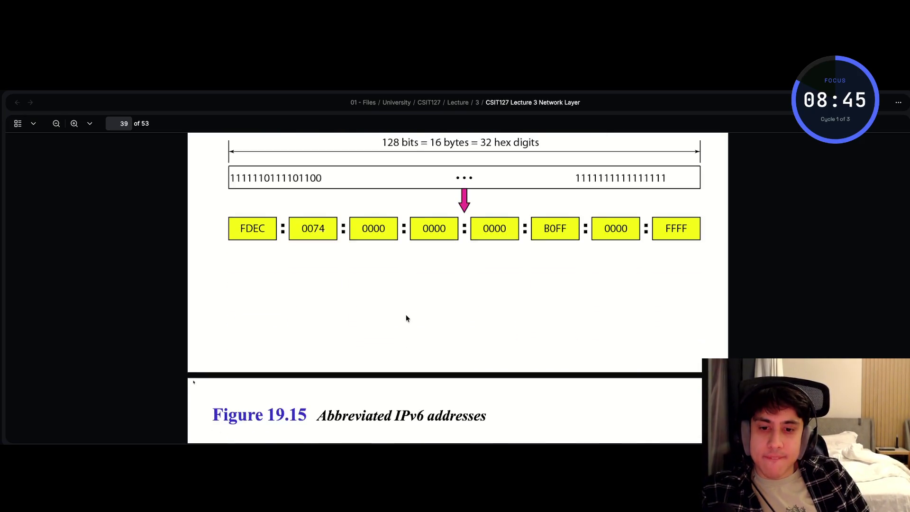
pyautogui.scroll(-2, 406, 318)
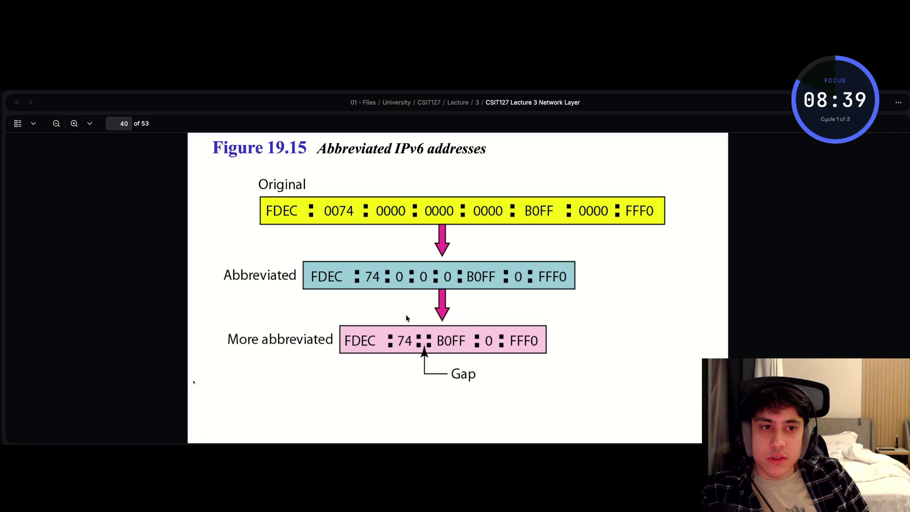
pyautogui.scroll(5, 406, 316)
pyautogui.scroll(-10, 406, 316)
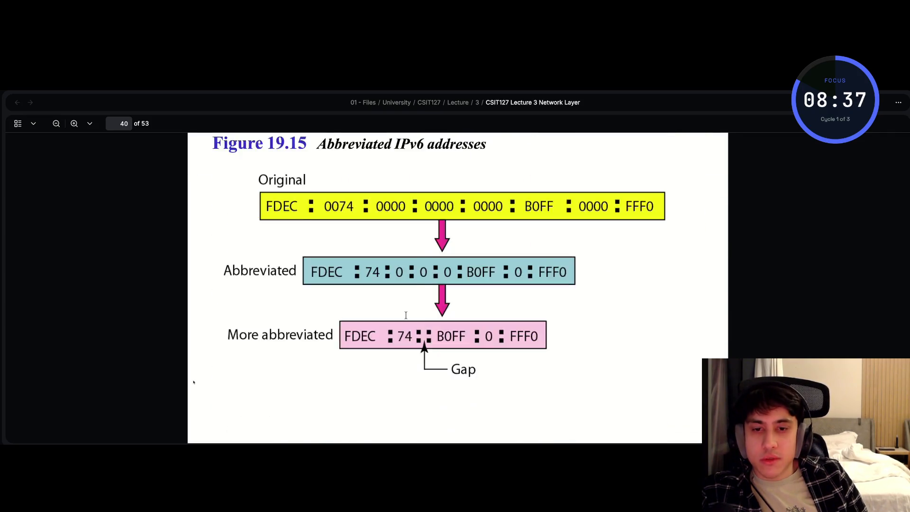
pyautogui.scroll(10, 406, 318)
pyautogui.scroll(-8, 406, 318)
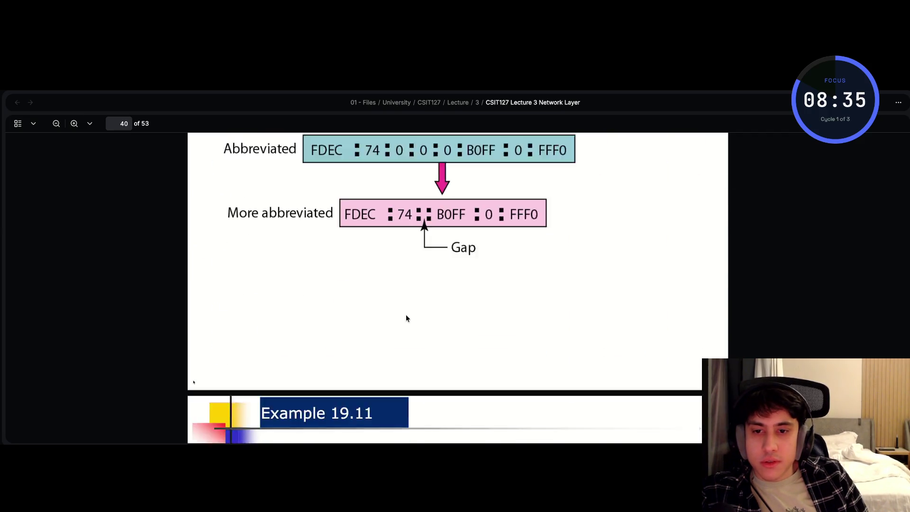
pyautogui.scroll(-3, 406, 317)
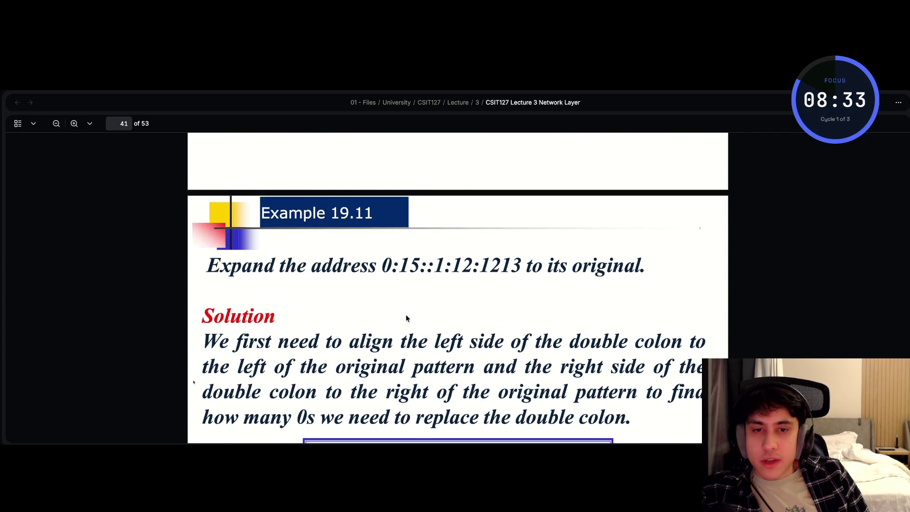
pyautogui.scroll(5, 406, 317)
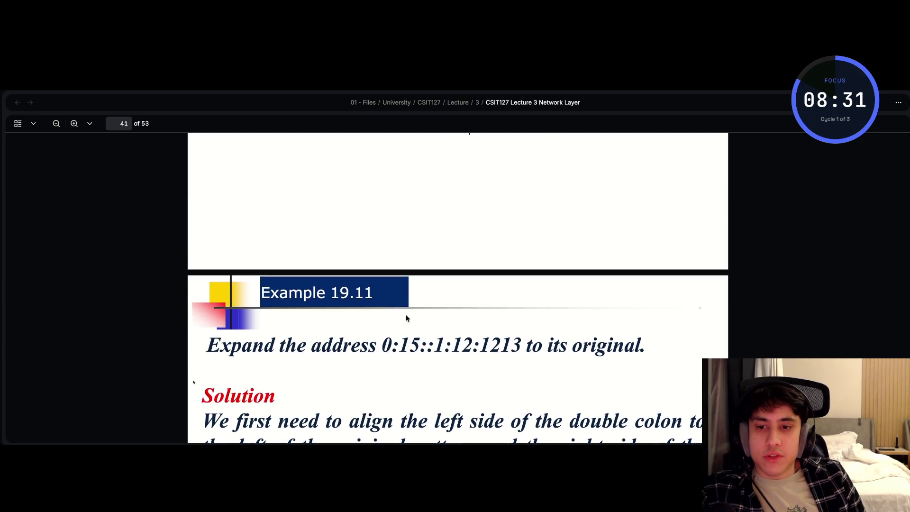
pyautogui.scroll(-8, 406, 318)
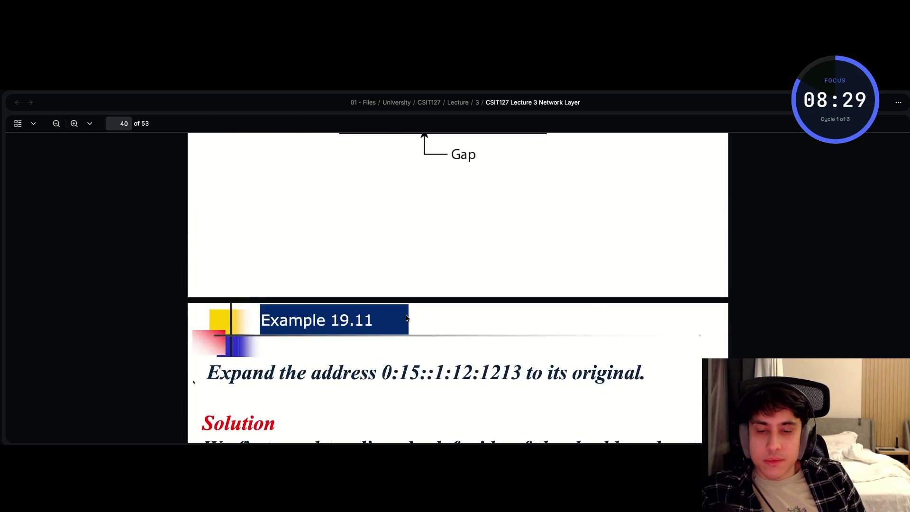
pyautogui.scroll(5, 406, 315)
pyautogui.scroll(8, 406, 315)
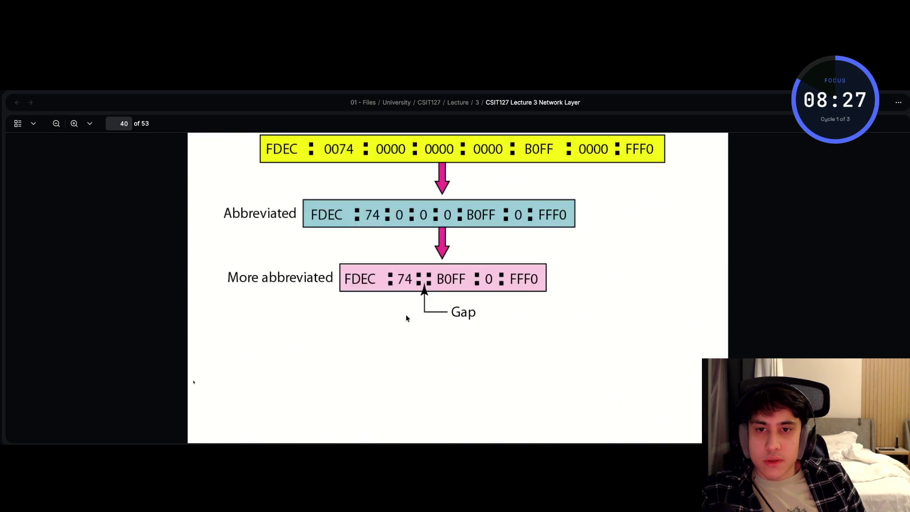
pyautogui.scroll(-3, 406, 315)
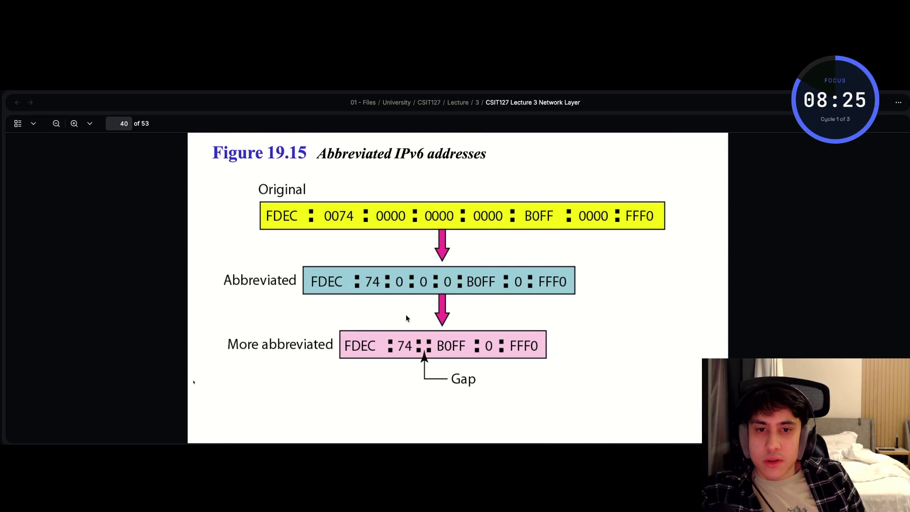
pyautogui.scroll(1, 406, 316)
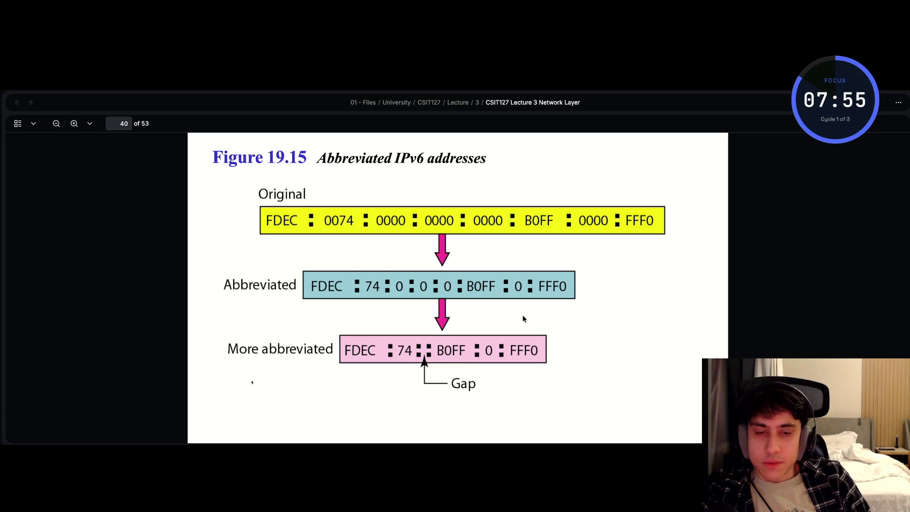
pyautogui.scroll(-1, 600, 325)
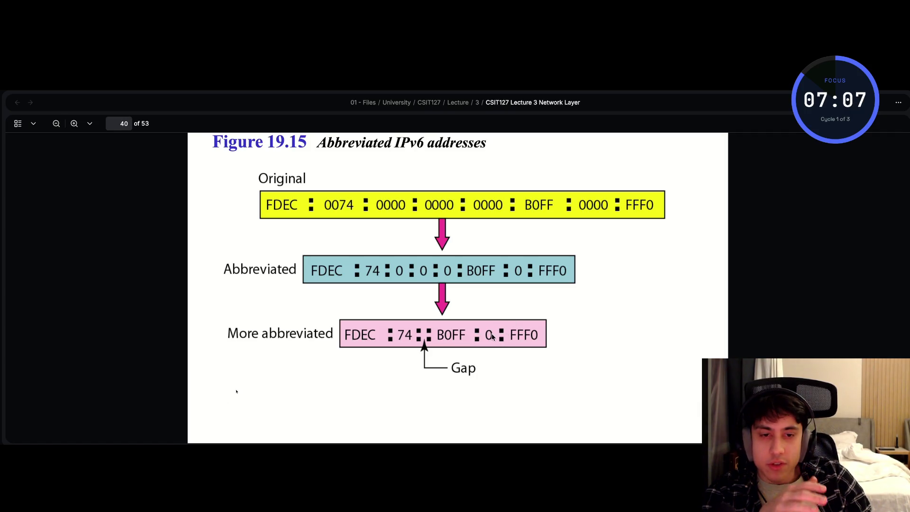
pyautogui.scroll(-3, 488, 372)
pyautogui.scroll(2, 488, 371)
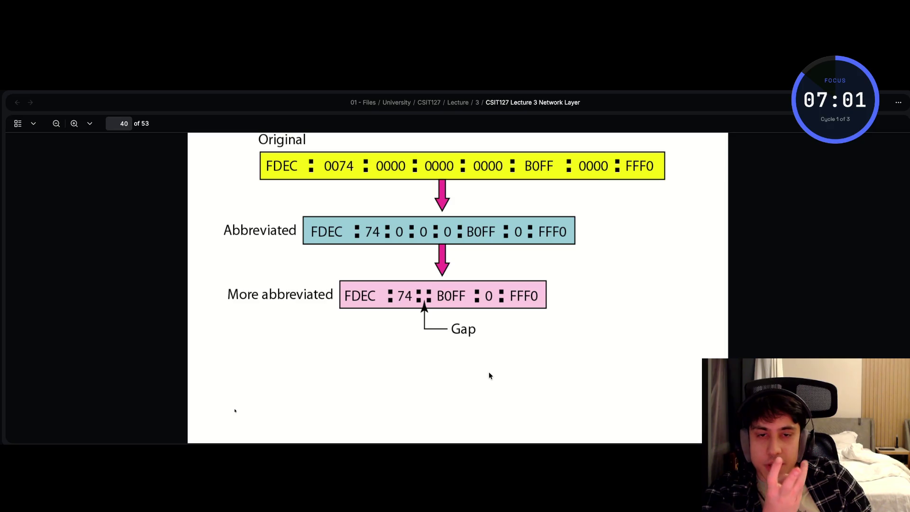
pyautogui.scroll(-5, 489, 375)
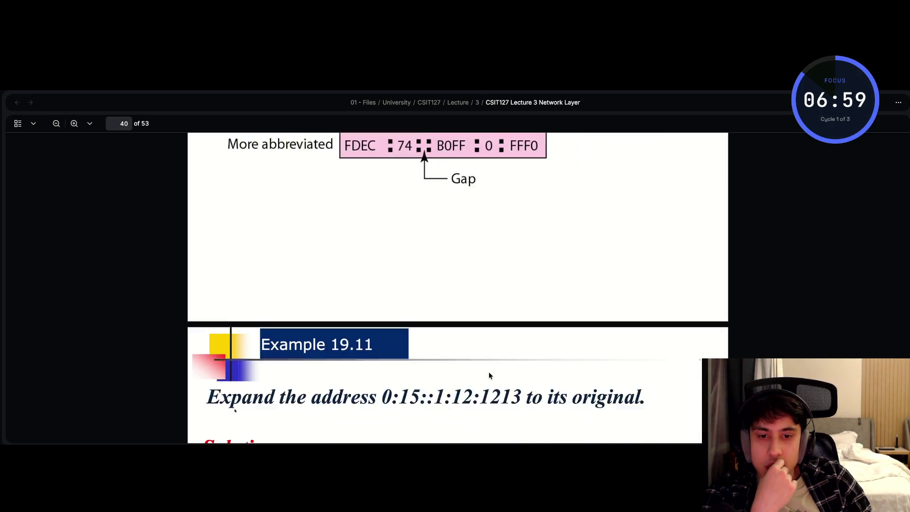
# Snap the lecture PDF at Example 19.11 to the left half, with a notes window beside it
pyautogui.scroll(3, 489, 373)
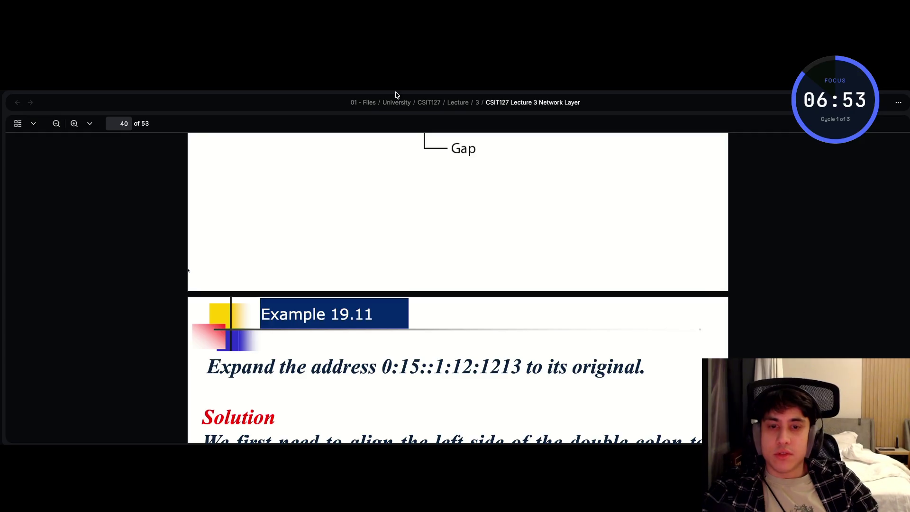
pyautogui.moveTo(396, 93)
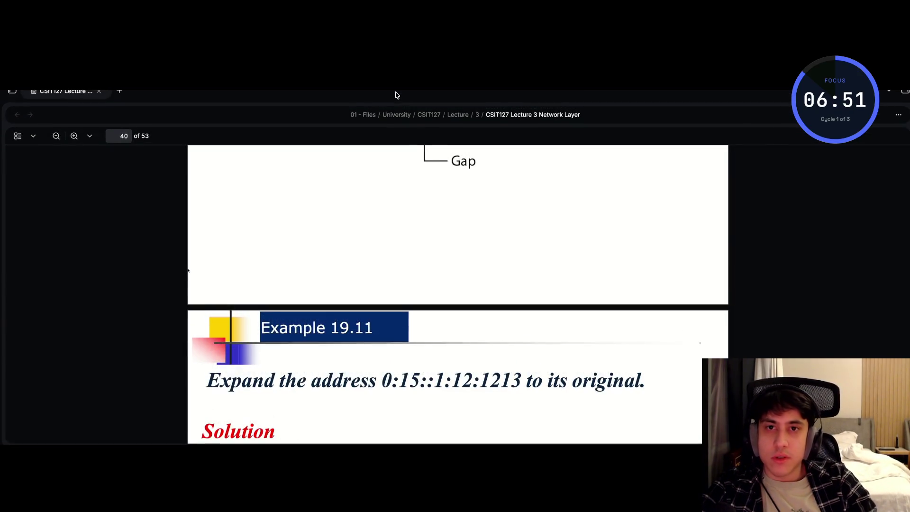
pyautogui.hotkey('ctrl', 'alt', 'Left')
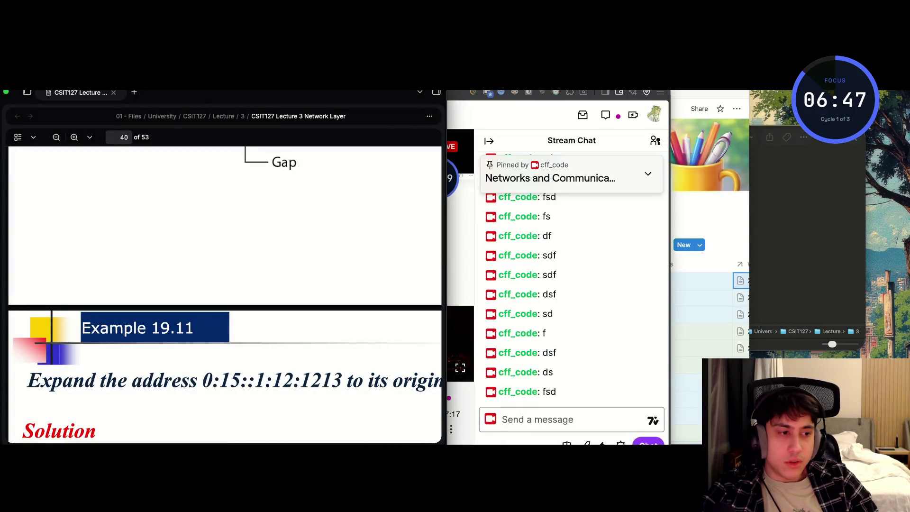
pyautogui.press('super+Tab')
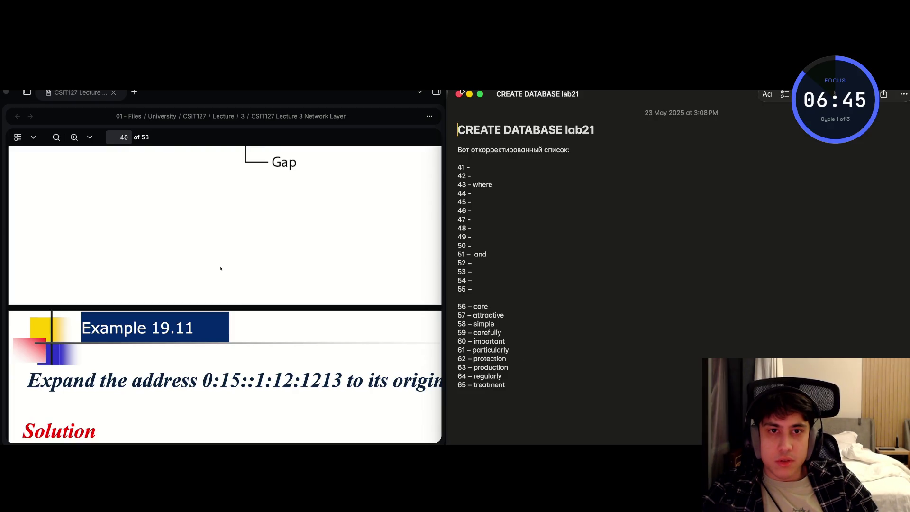
# Close the 'CREATE DATABASE lab21' note and launch Notes.app through Spotlight
pyautogui.click(477, 140)
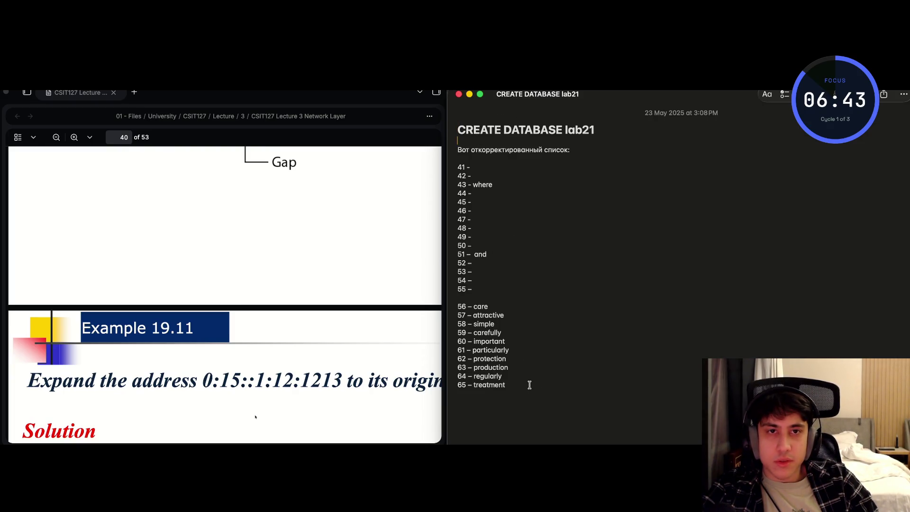
pyautogui.click(459, 93)
pyautogui.press('cmd+space')
pyautogui.write('notw')
pyautogui.press('BackSpace')
pyautogui.write('es.app')
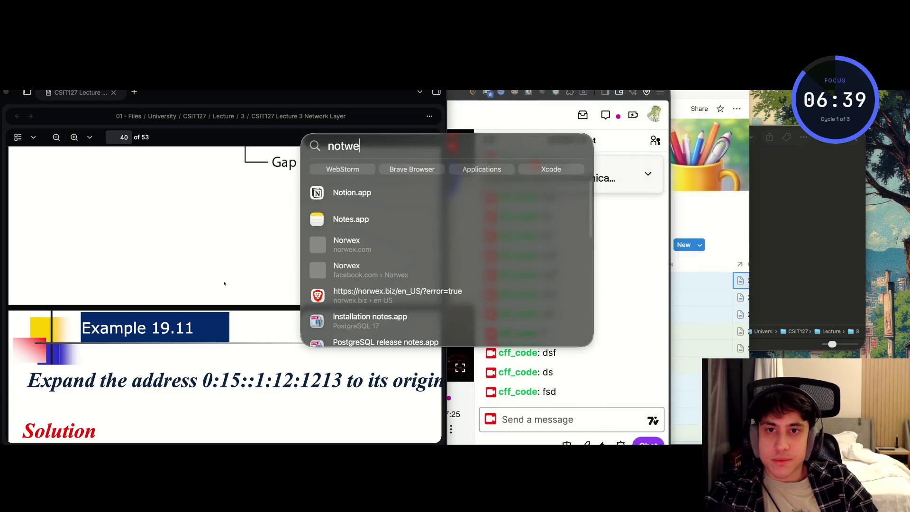
pyautogui.press('Return')
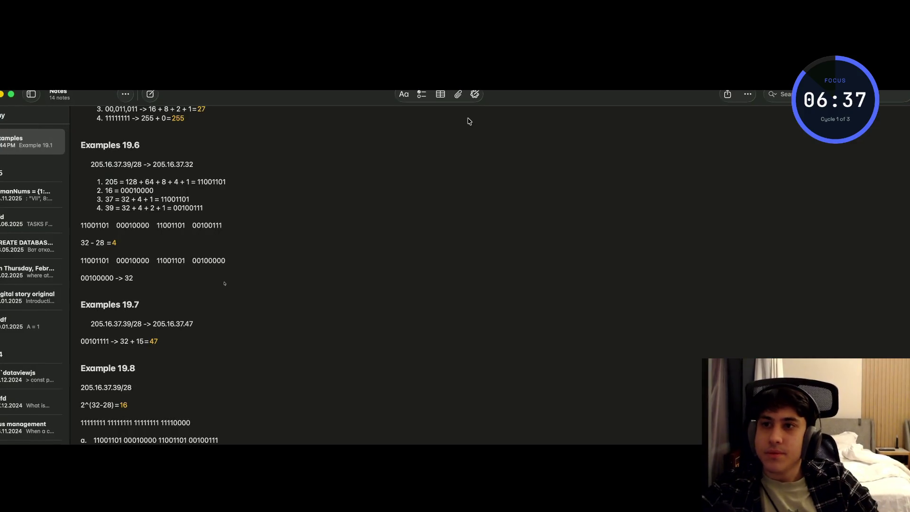
# Tile Notes on the right half and add a new line below the 40,960 result
pyautogui.hotkey('ctrl', 'alt', 'Right')
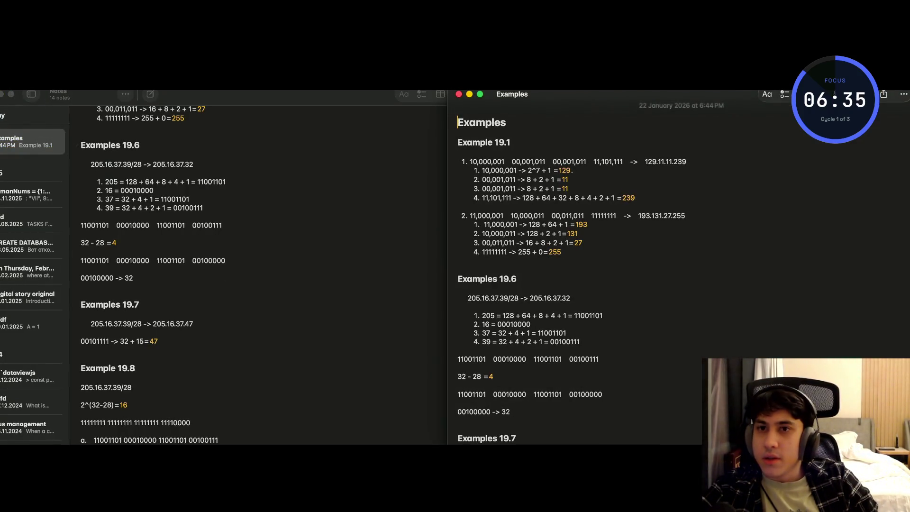
pyautogui.scroll(-10, 555, 320)
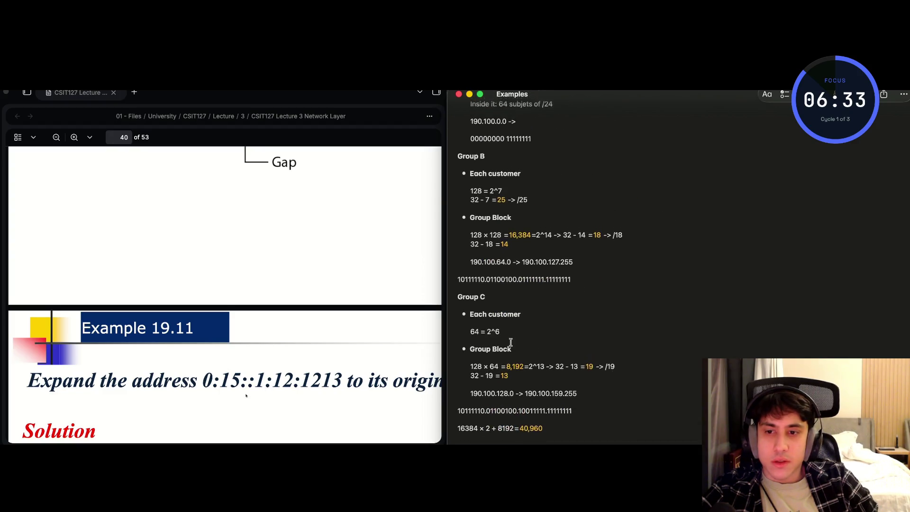
pyautogui.scroll(-5, 377, 365)
pyautogui.scroll(-1, 376, 365)
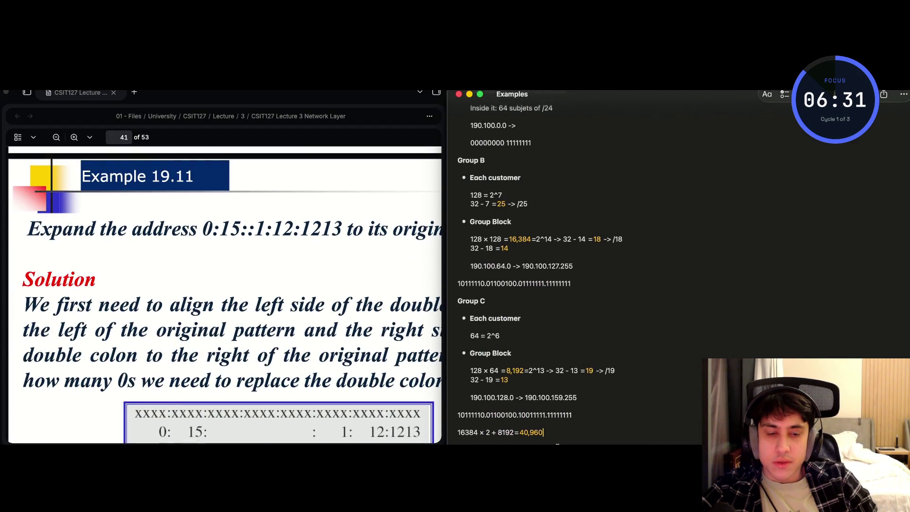
pyautogui.press('Return')
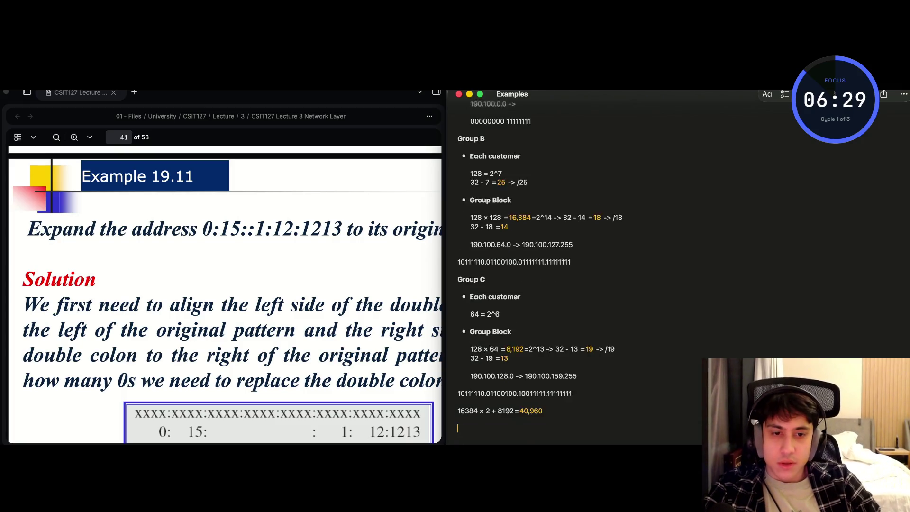
pyautogui.write('#')
# Remove the stray # and enter 'Example 19.11' below the 40,960 total in the Examples note
pyautogui.press('BackSpace')
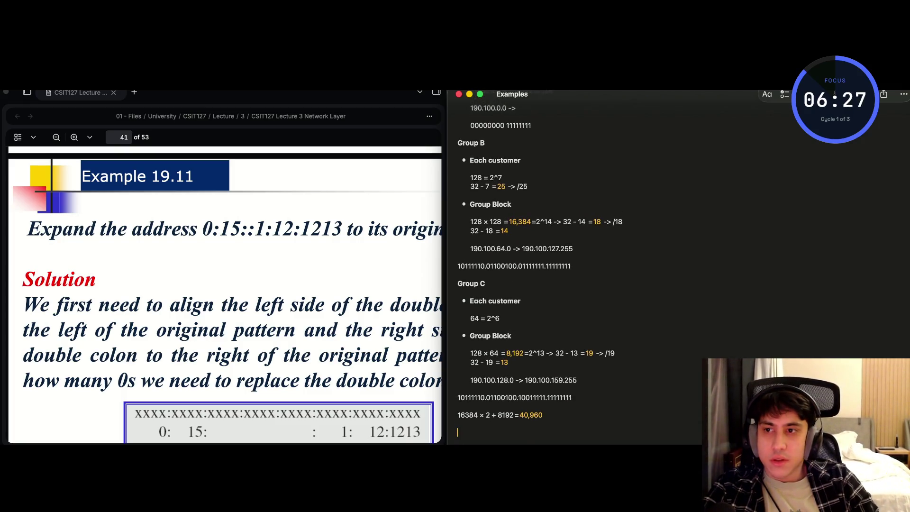
pyautogui.scroll(2, 356, 353)
pyautogui.scroll(4, 356, 352)
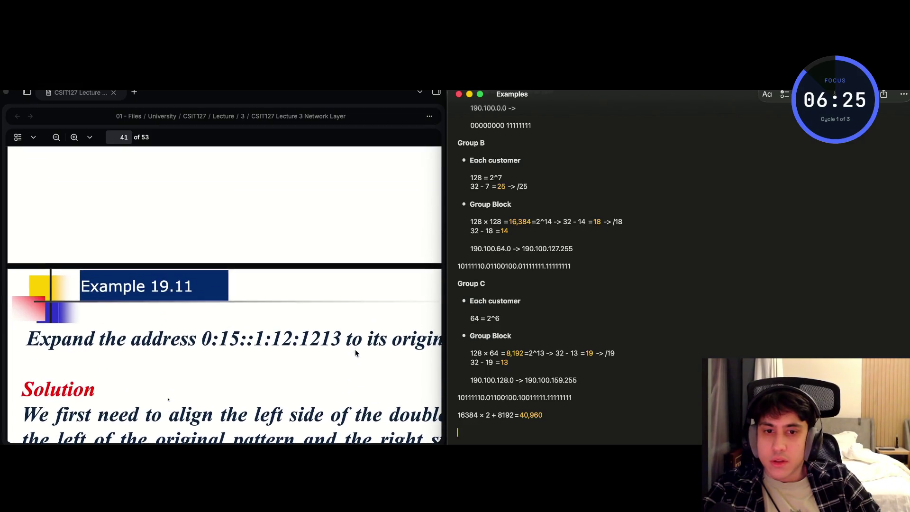
pyautogui.write('Example')
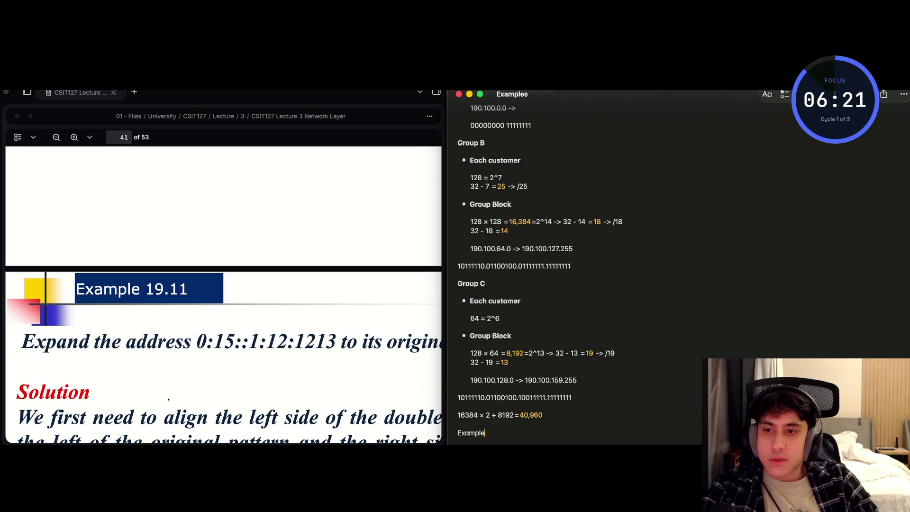
pyautogui.write(':')
pyautogui.write(' 19')
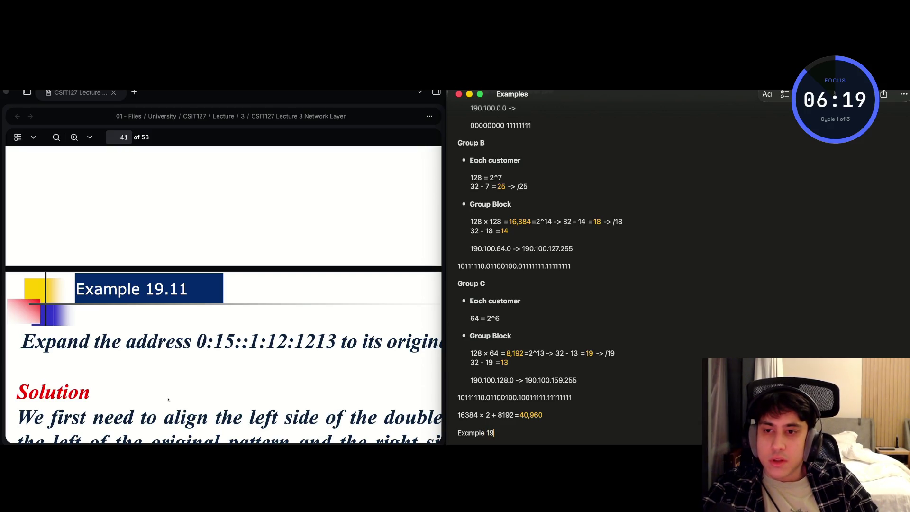
pyautogui.write('11')
pyautogui.scroll(5, 163, 232)
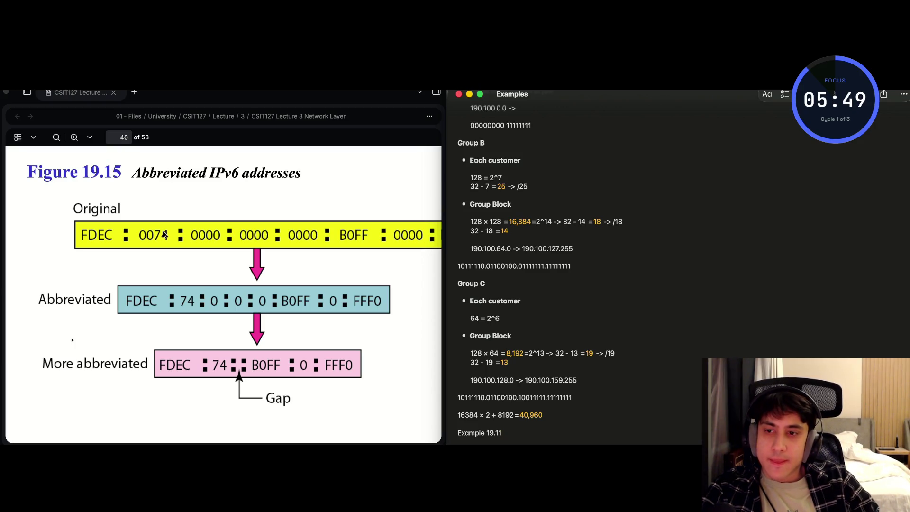
# Scroll the lecture PDF from page 40 to page 41, Example 19.11 expanding 0:15::1:12:1213
pyautogui.click(110, 259)
pyautogui.scroll(-1, 110, 259)
pyautogui.scroll(-3, 110, 259)
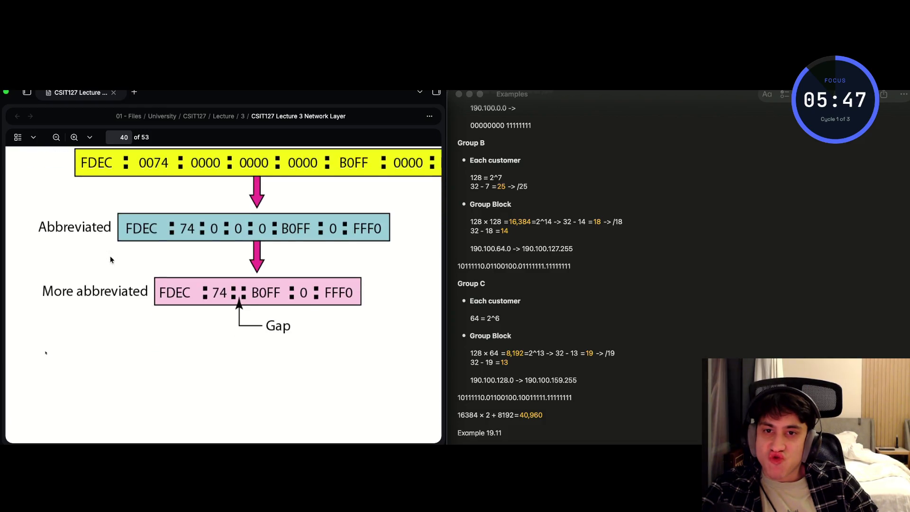
pyautogui.scroll(-3, 110, 258)
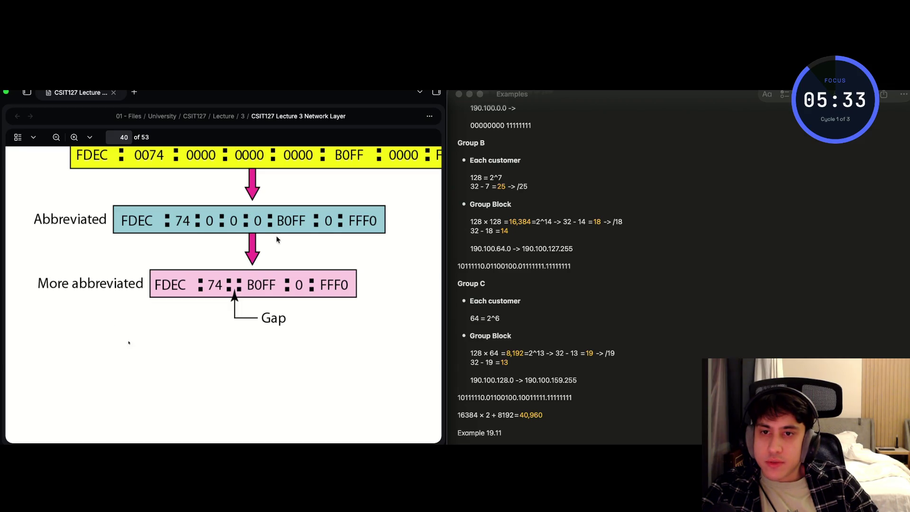
pyautogui.scroll(-2, 293, 313)
pyautogui.scroll(-10, 292, 312)
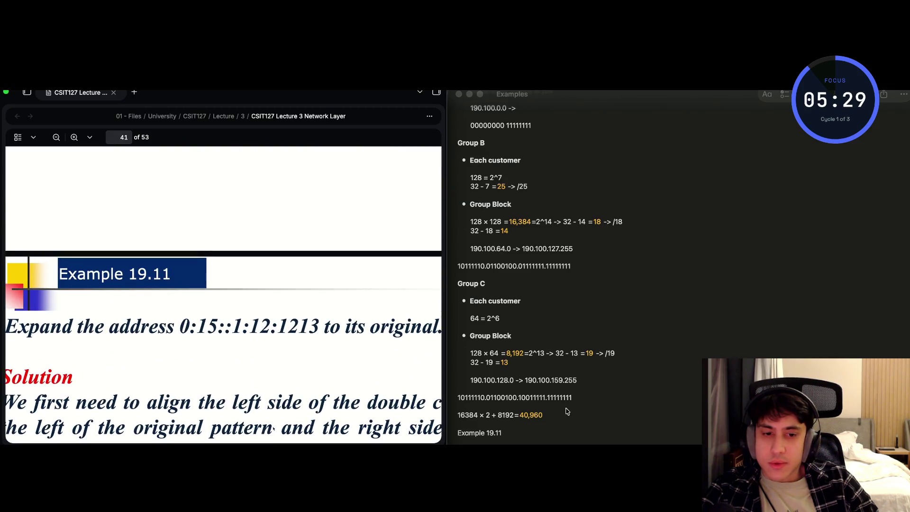
# Format the 'Example 19.11' line as a Heading and add a blank line above it
pyautogui.moveTo(502, 434); pyautogui.dragTo(457, 433)
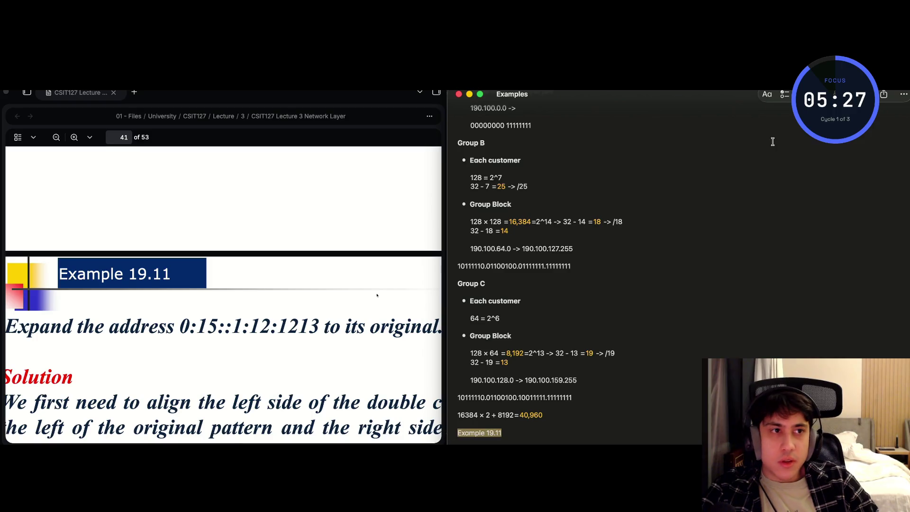
pyautogui.click(766, 93)
pyautogui.click(772, 148)
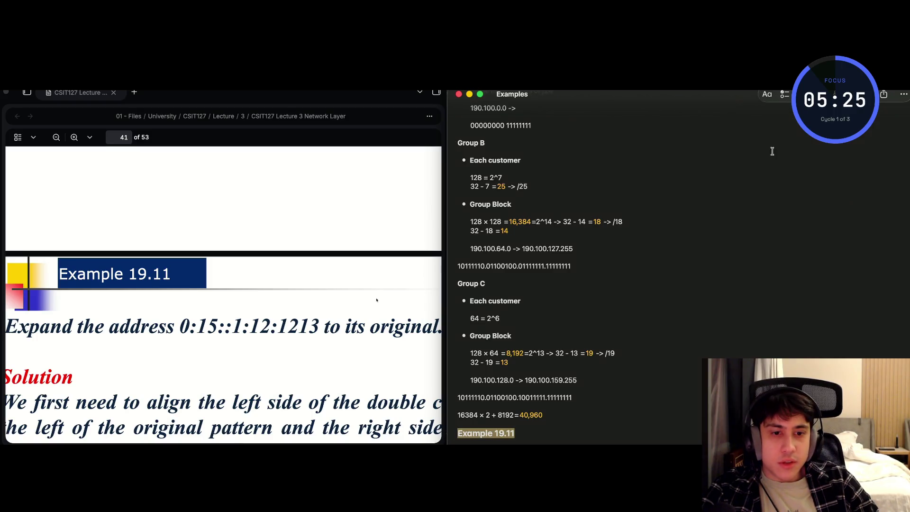
pyautogui.click(527, 441)
pyautogui.click(525, 425)
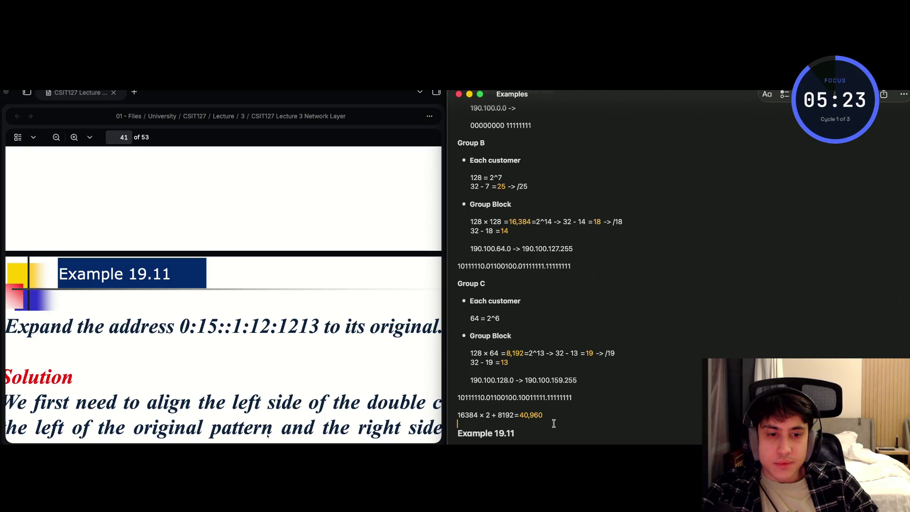
pyautogui.press('Return')
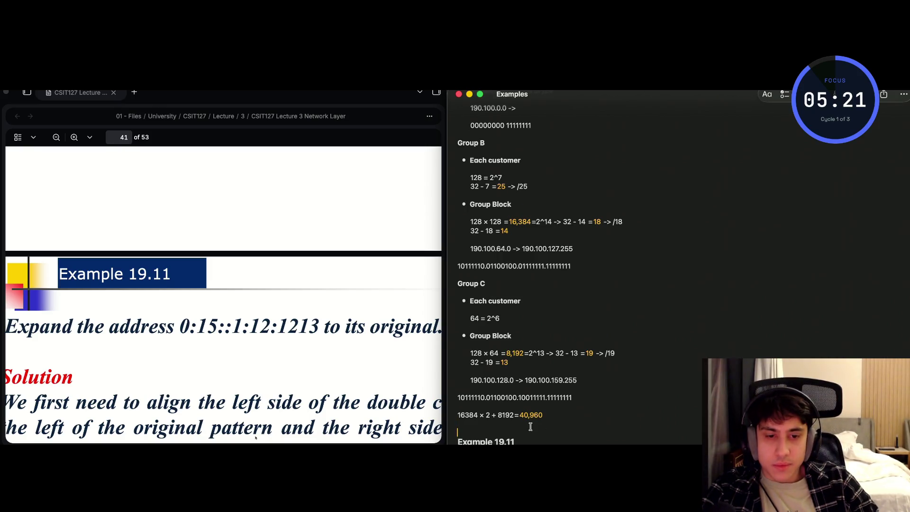
# Write the address 0:15::1:12:1213 on a new line under the heading, fixing the stray backtick
pyautogui.click(518, 432)
pyautogui.scroll(-2, 511, 436)
pyautogui.press('Return')
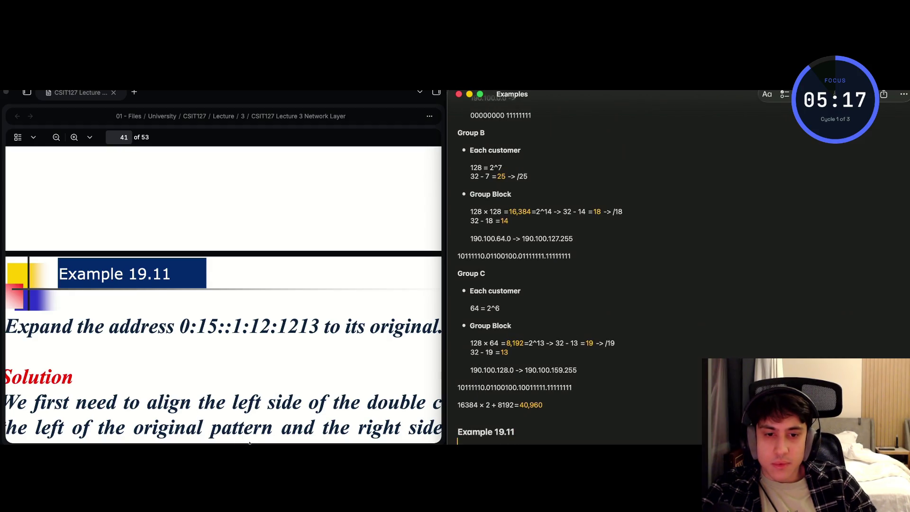
pyautogui.scroll(-1, 517, 435)
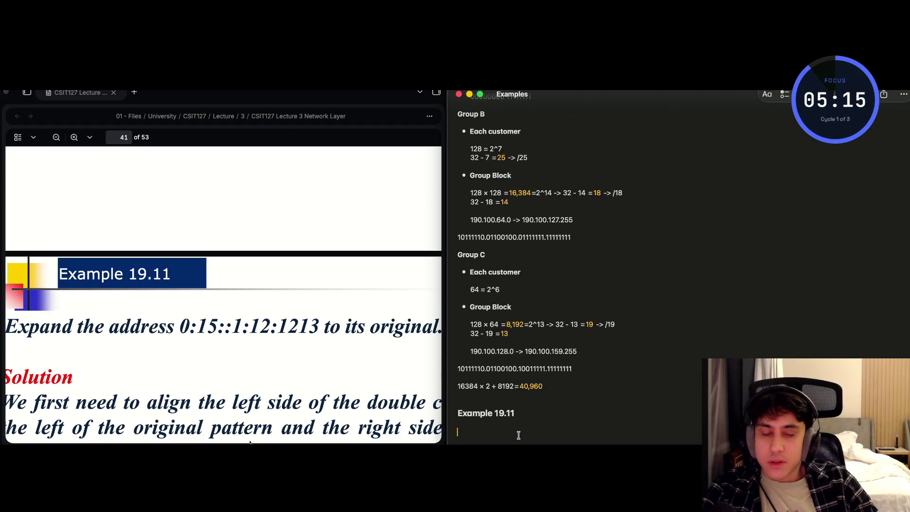
pyautogui.write('0')
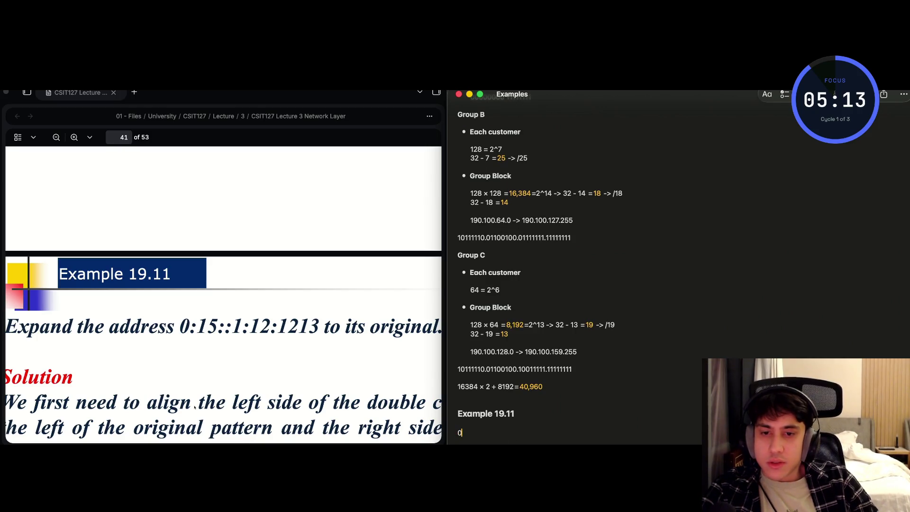
pyautogui.write(':15:')
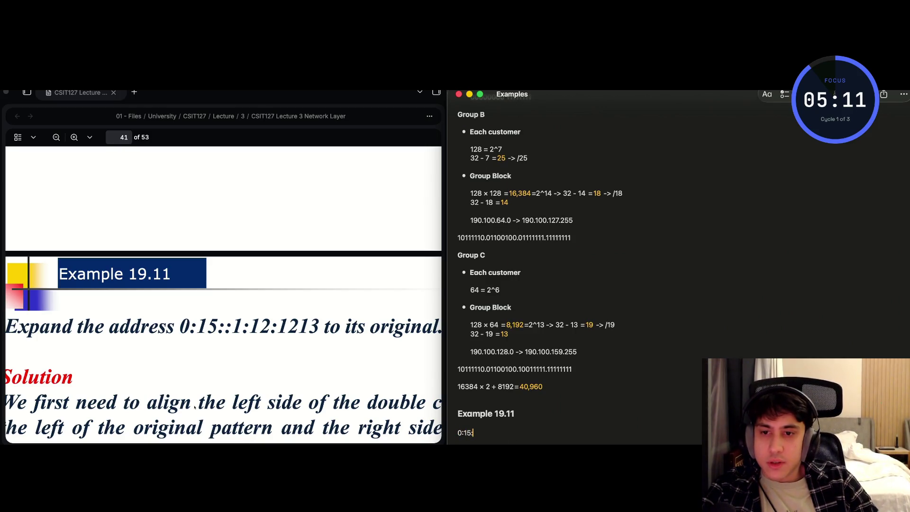
pyautogui.write(':1')
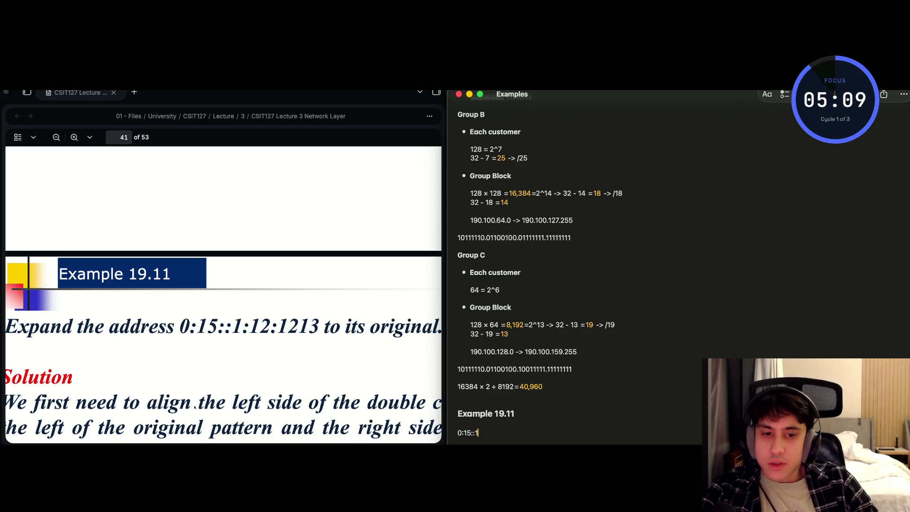
pyautogui.write(':`12')
pyautogui.press('BackSpace')
pyautogui.press('BackSpace')
pyautogui.write('12')
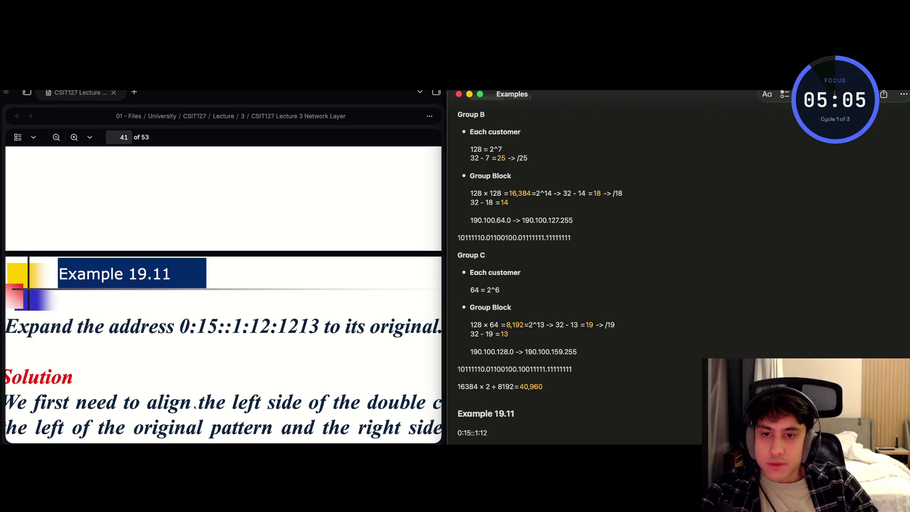
pyautogui.write(':121')
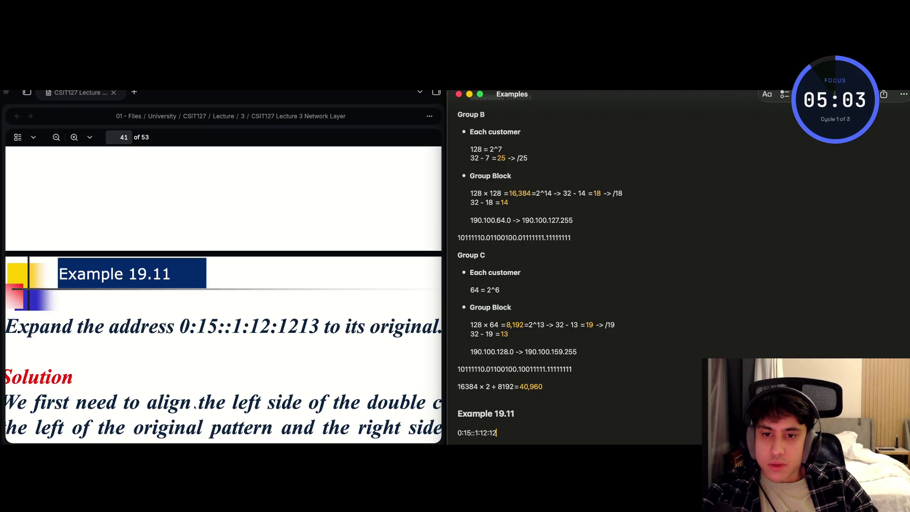
pyautogui.write('3')
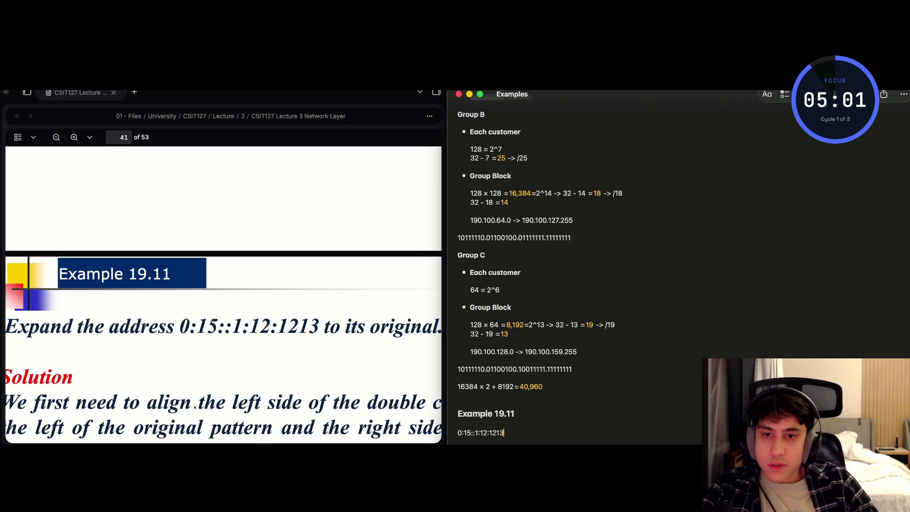
pyautogui.press('Return')
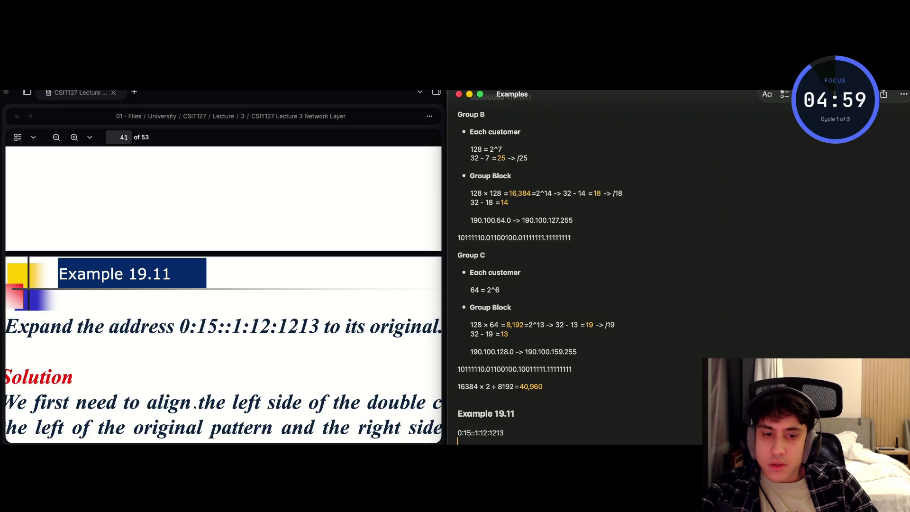
pyautogui.scroll(-2, 404, 357)
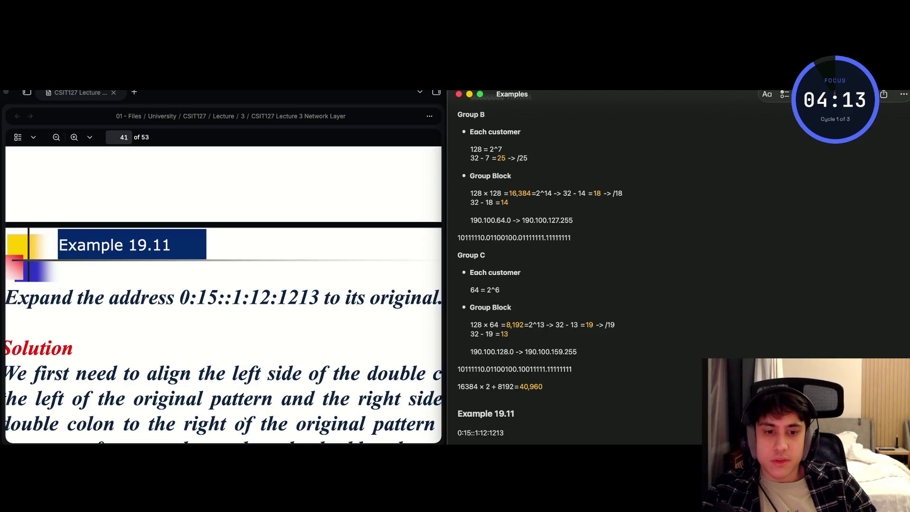
# Review the Example 19.11 solution, then scroll to page 42's IPv4 vs IPv6 addressing table
pyautogui.scroll(-10, 303, 345)
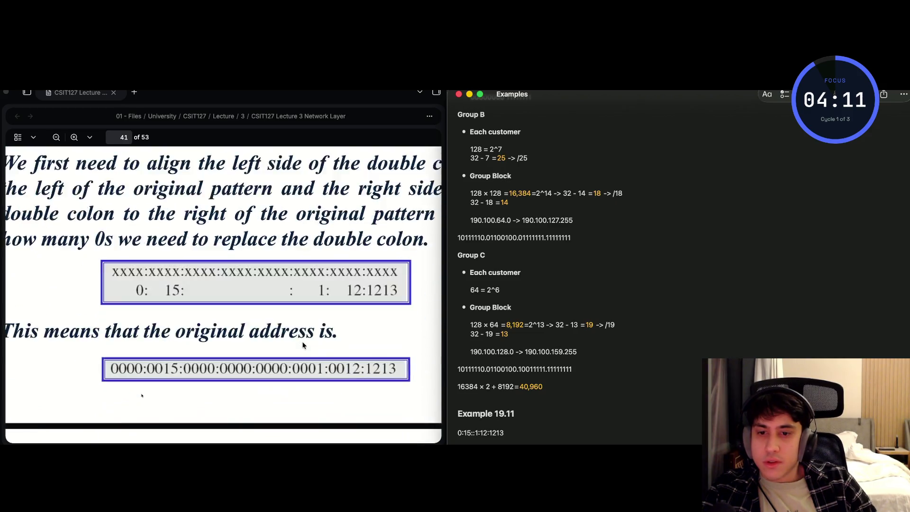
pyautogui.scroll(5, 303, 346)
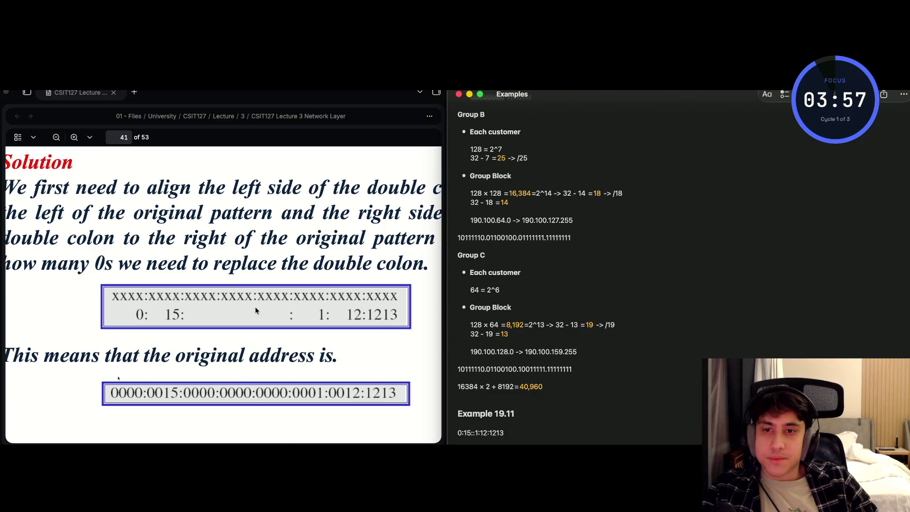
pyautogui.scroll(-2, 255, 308)
pyautogui.scroll(-10, 256, 309)
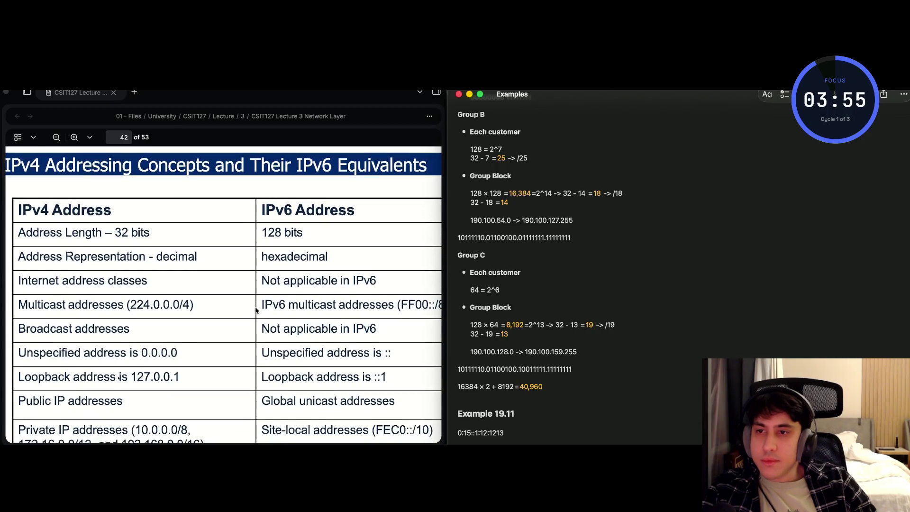
# Zoom the lecture PDF window to full width to show the whole IPv4/IPv6 comparison table
pyautogui.scroll(-2, 255, 311)
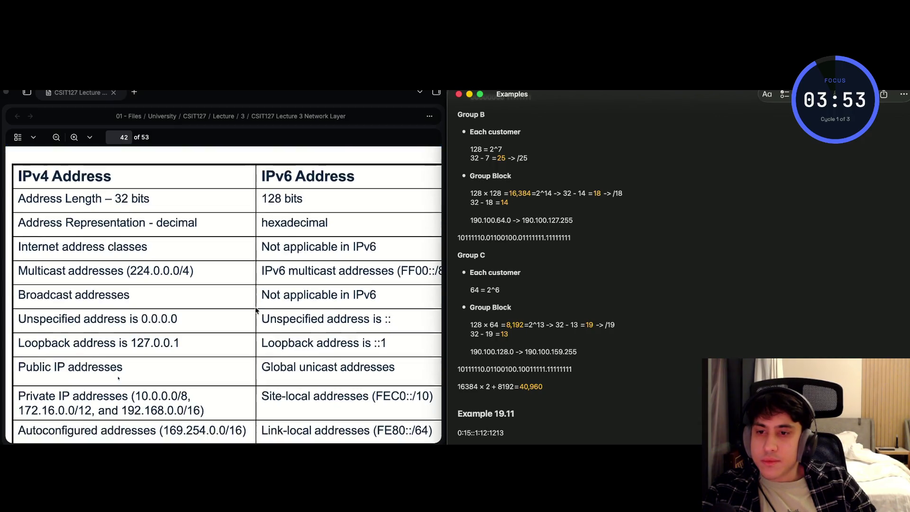
pyautogui.hscroll(2, 255, 310)
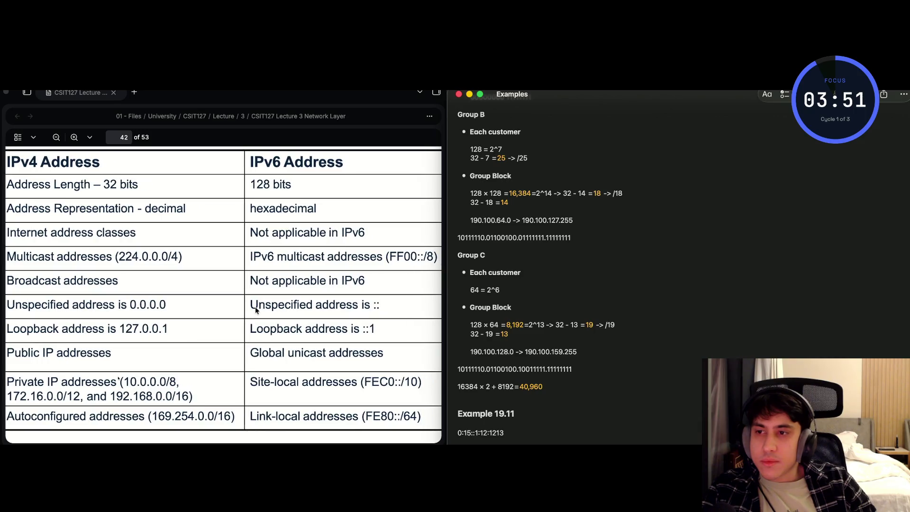
pyautogui.click(154, 93)
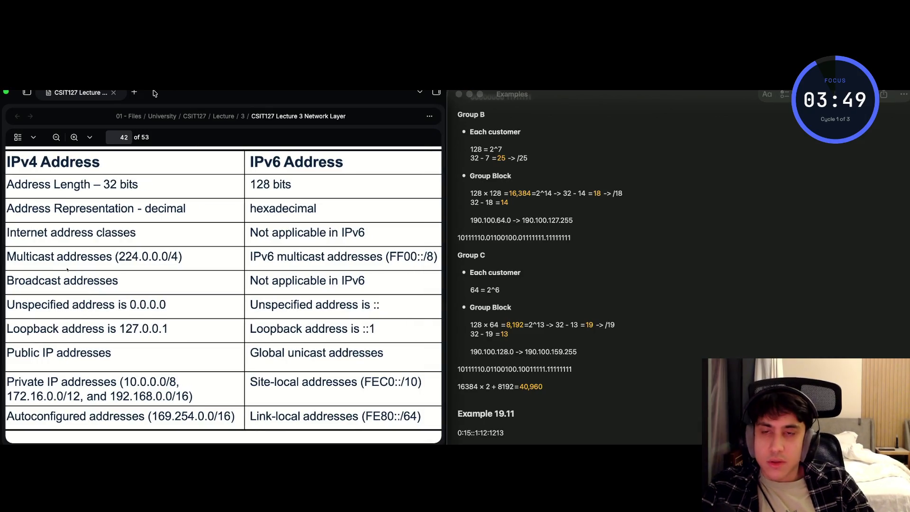
pyautogui.doubleClick(154, 94)
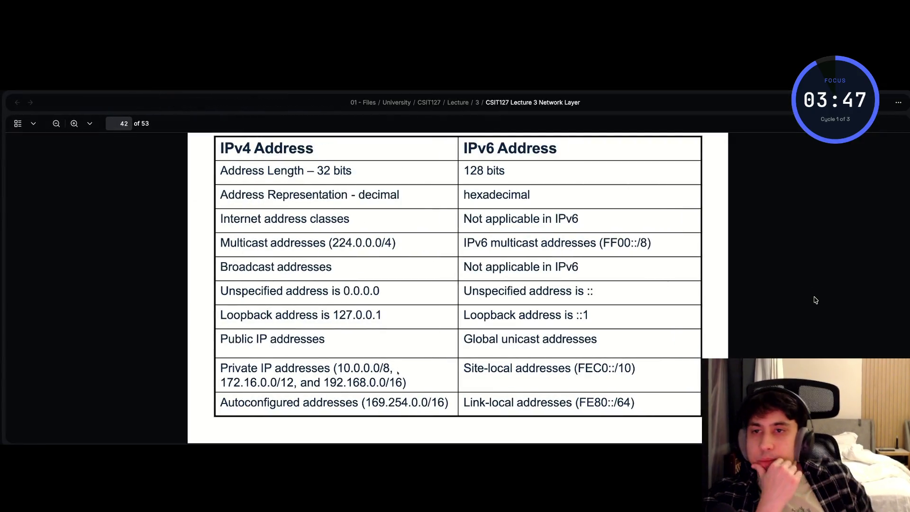